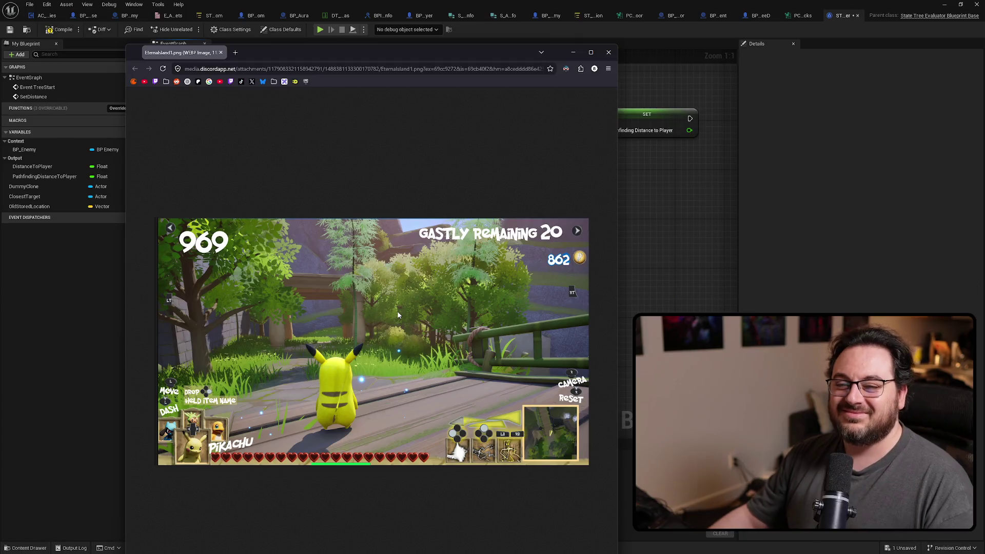
# Step: Close the Pikachu screenshot window and bring up the event graph's action list
pyautogui.click(608, 52)
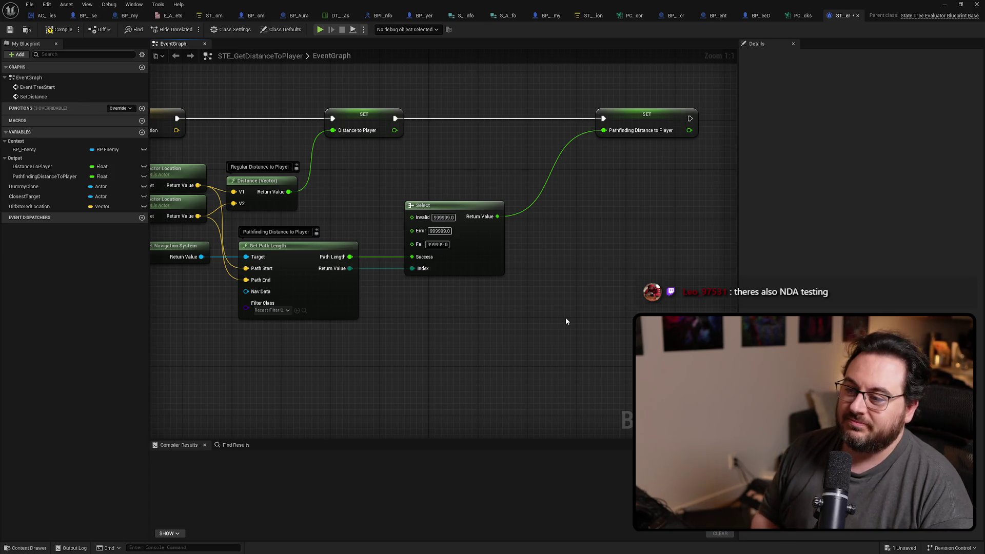
pyautogui.rightClick(565, 321)
# Step: Compile STE_GetDistanceToPlayer and start a full-screen Play In Editor session of the hub
pyautogui.click(60, 29)
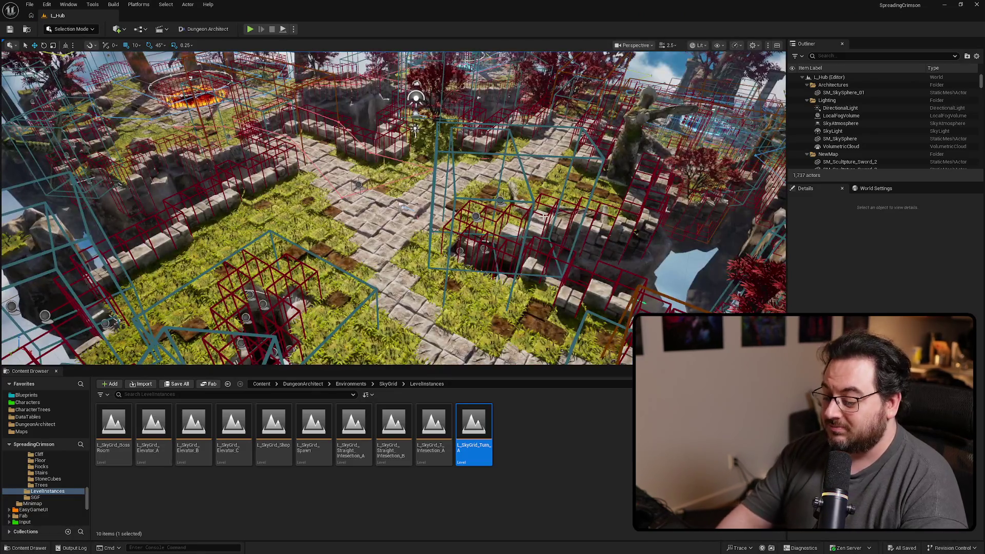
pyautogui.press('F11')
pyautogui.hotkey('alt', 'p')
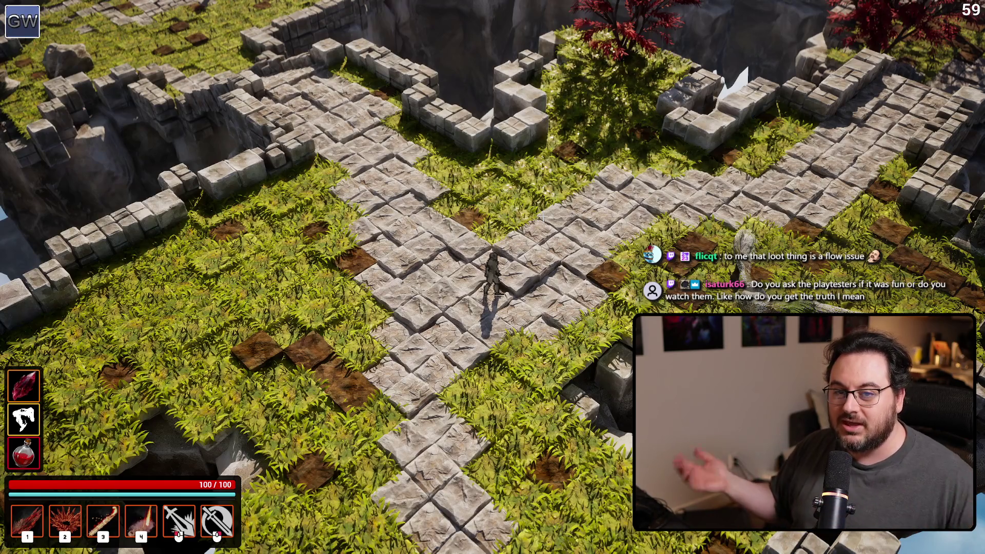
# Step: Run the character over the stone stairs toward the grassy field with enemies and a fire
pyautogui.press('e')
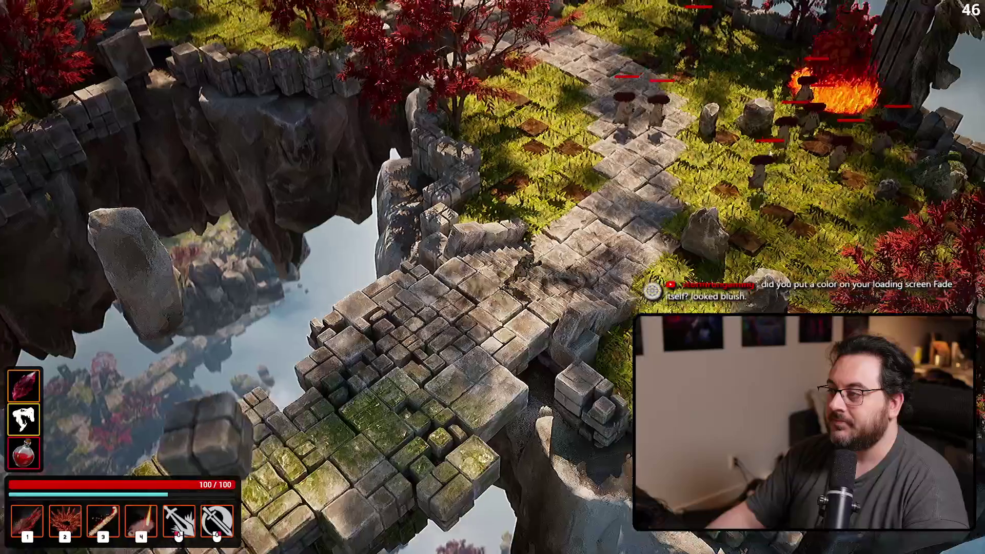
# Step: Hit the enemies along the stone path with crystal-spike, beam and lava skills
pyautogui.press('1')
pyautogui.press('2')
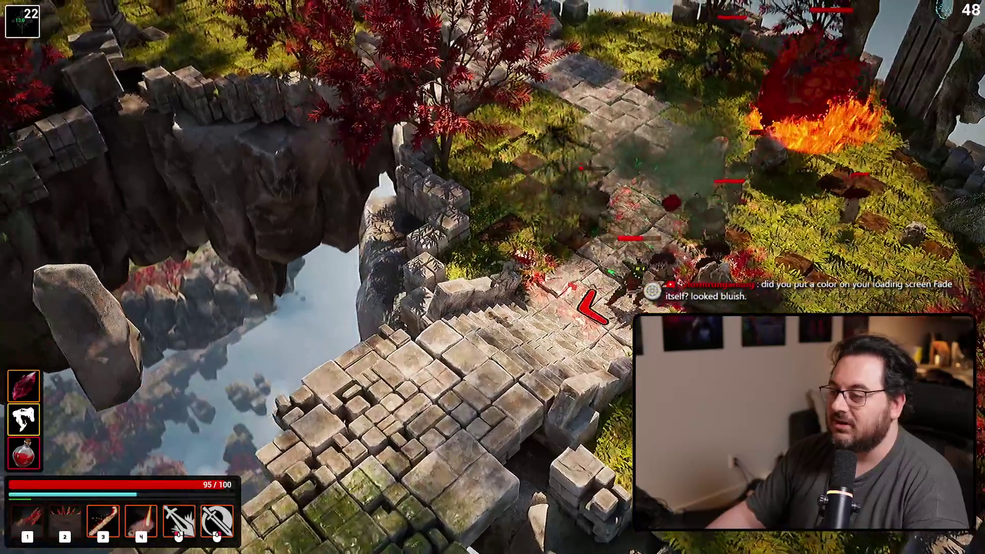
pyautogui.rightClick(590, 306)
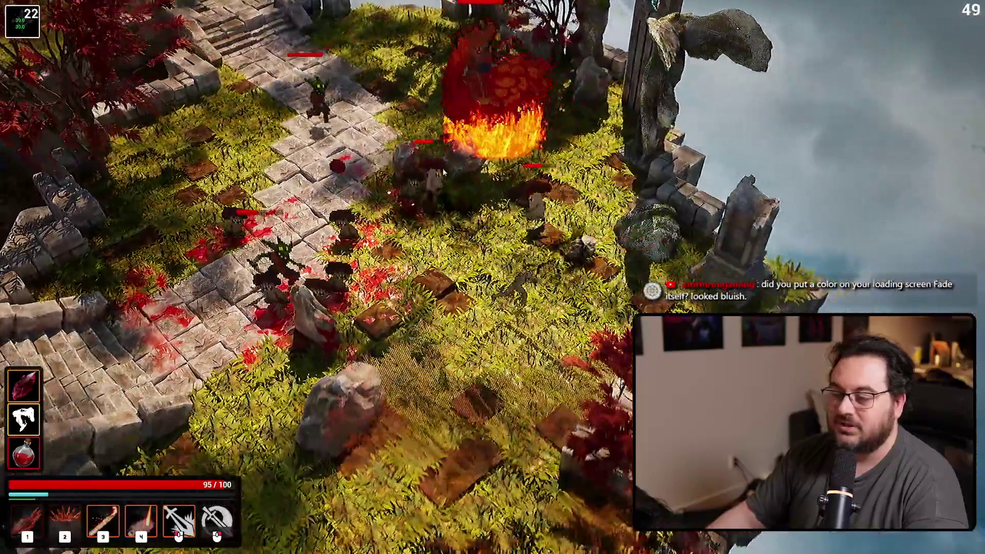
pyautogui.press('4')
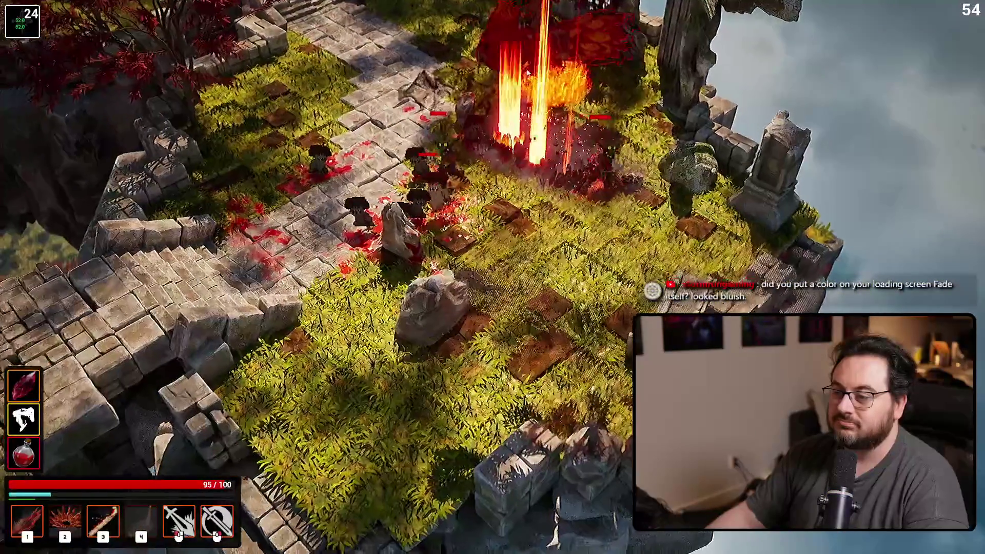
pyautogui.press('3')
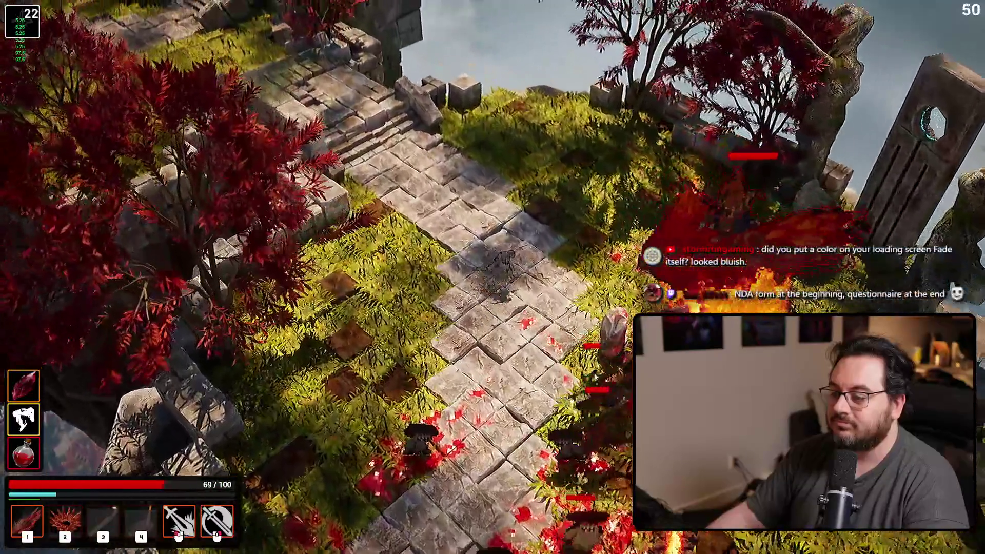
pyautogui.press('1')
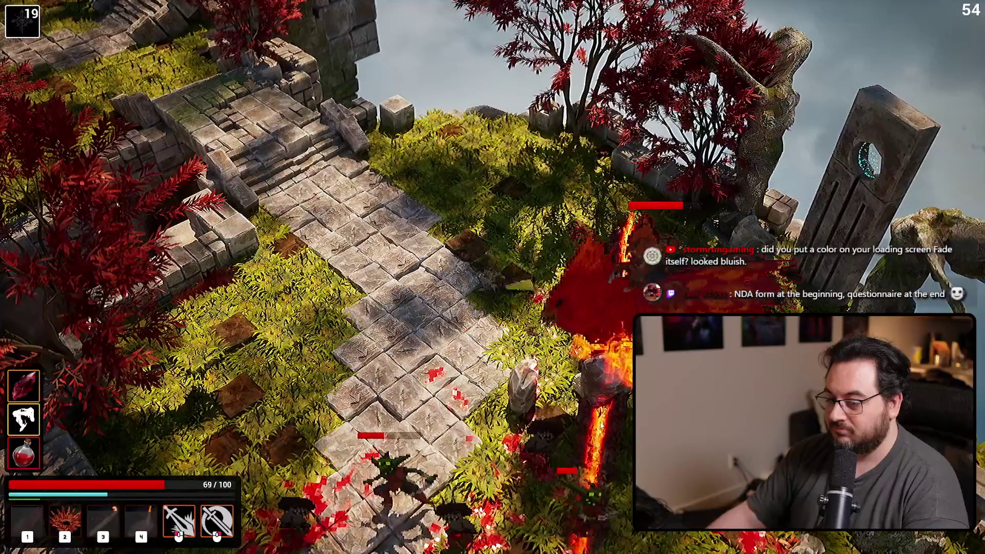
pyautogui.press('w')
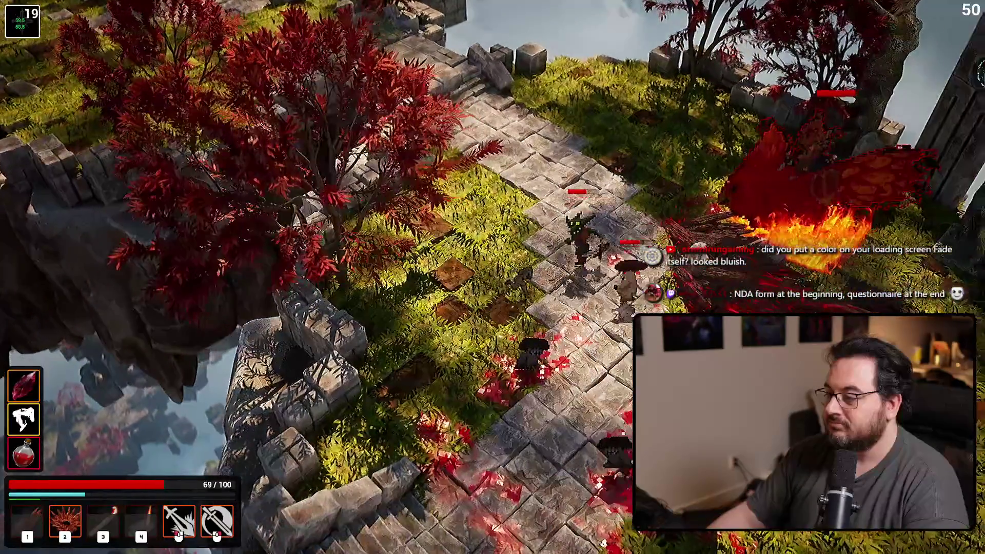
pyautogui.press('2')
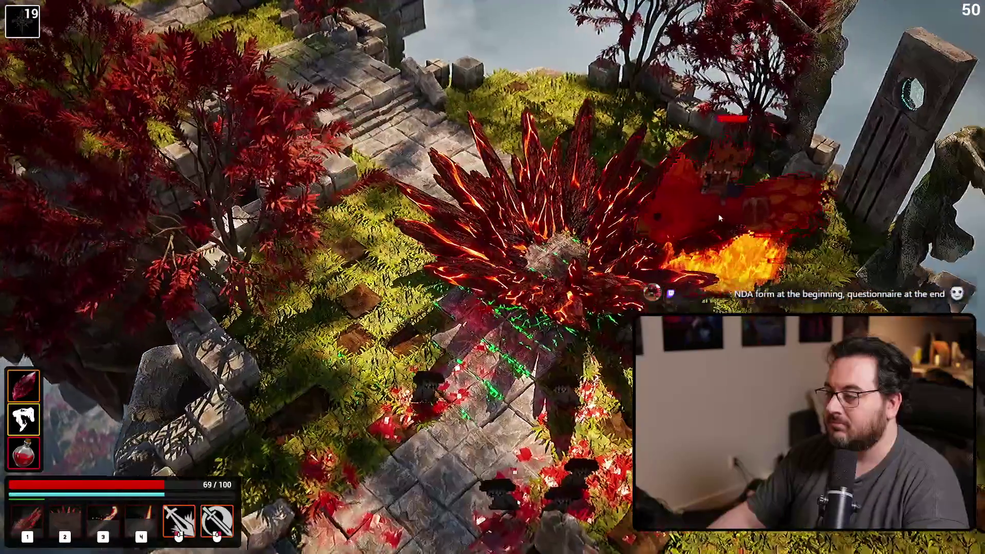
# Step: Slash the fire creature and nearby enemies until the field is cleared at 89/100 health
pyautogui.rightClick(625, 146)
pyautogui.press('s')
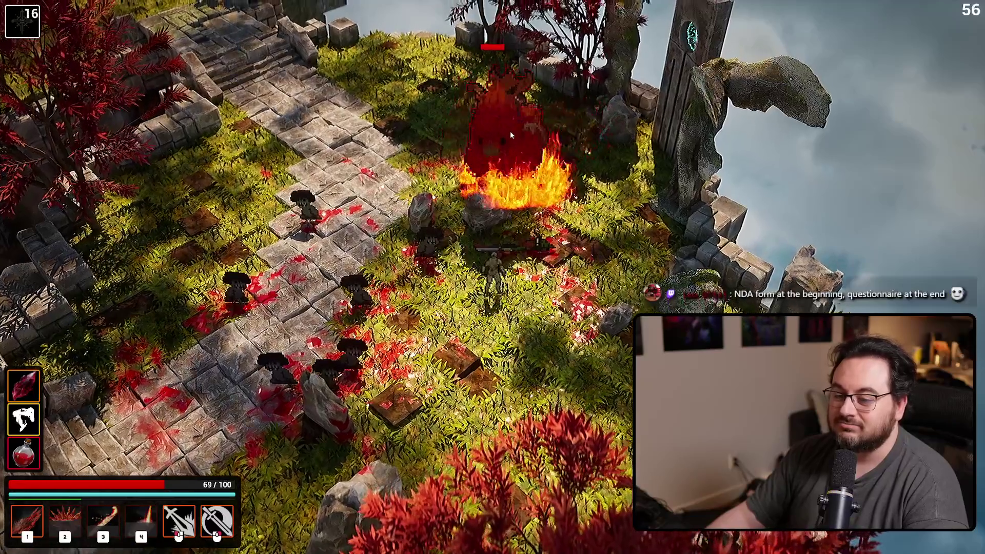
pyautogui.click(510, 131)
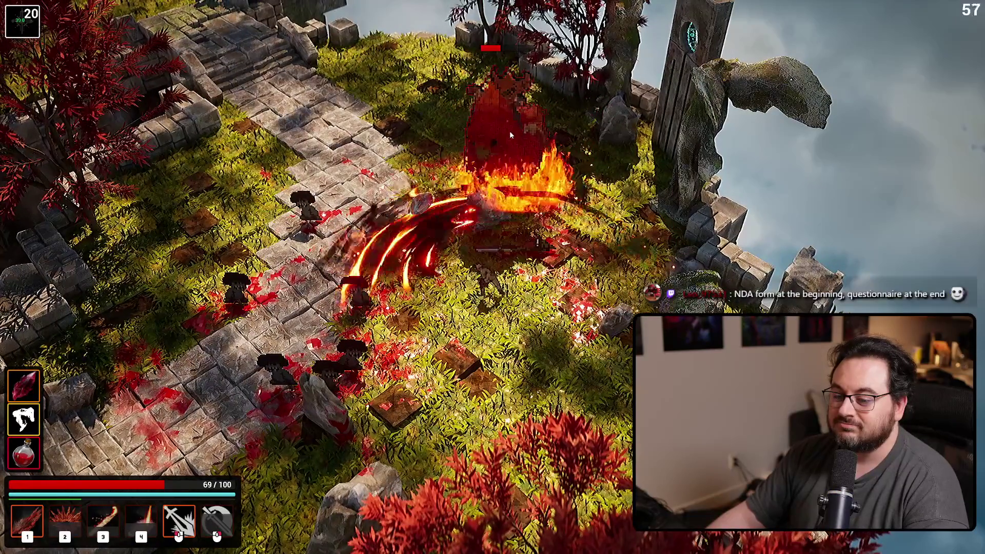
pyautogui.click(509, 131)
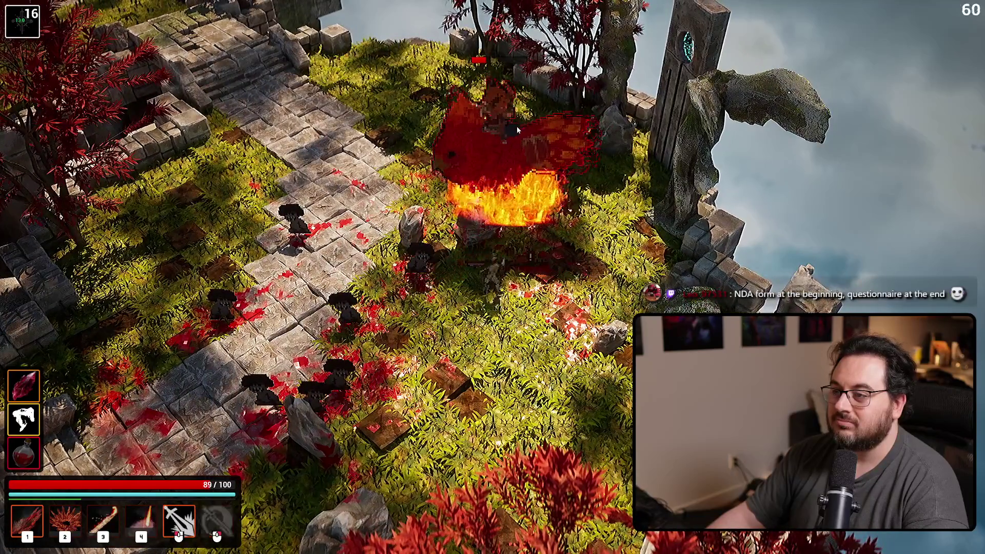
pyautogui.click(518, 130)
pyautogui.click(517, 130)
pyautogui.rightClick(515, 126)
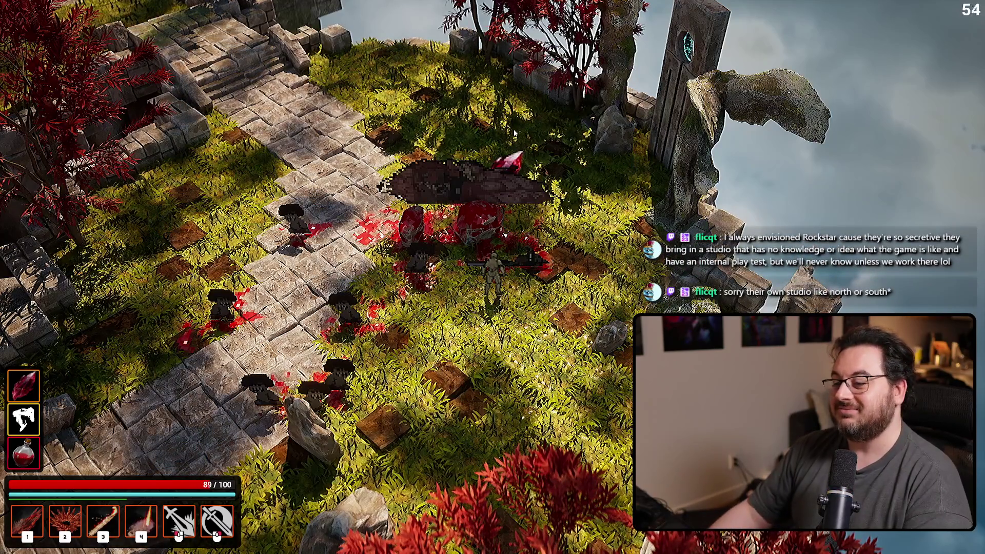
# Step: Walk the character up-left across the grass toward the next enemy group
pyautogui.press('w')
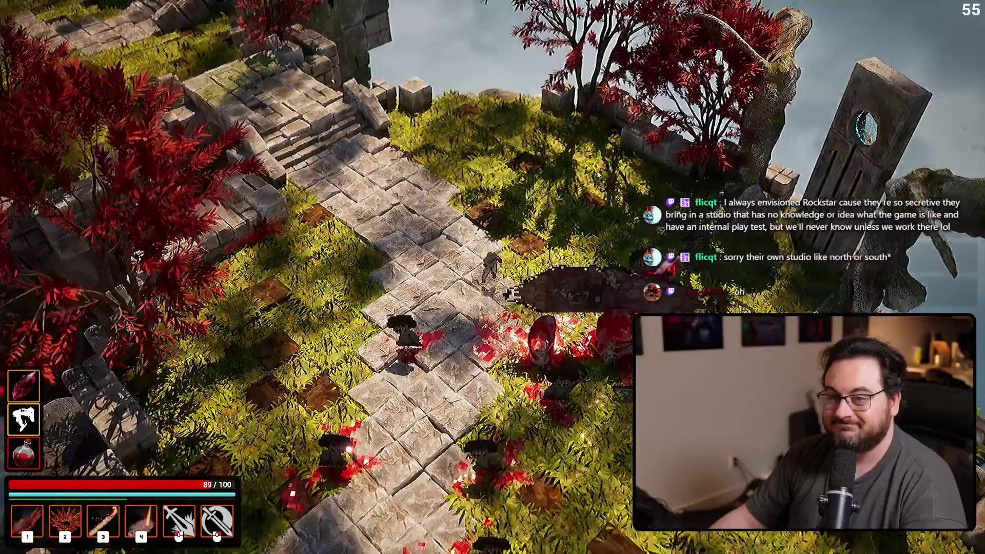
pyautogui.press('w')
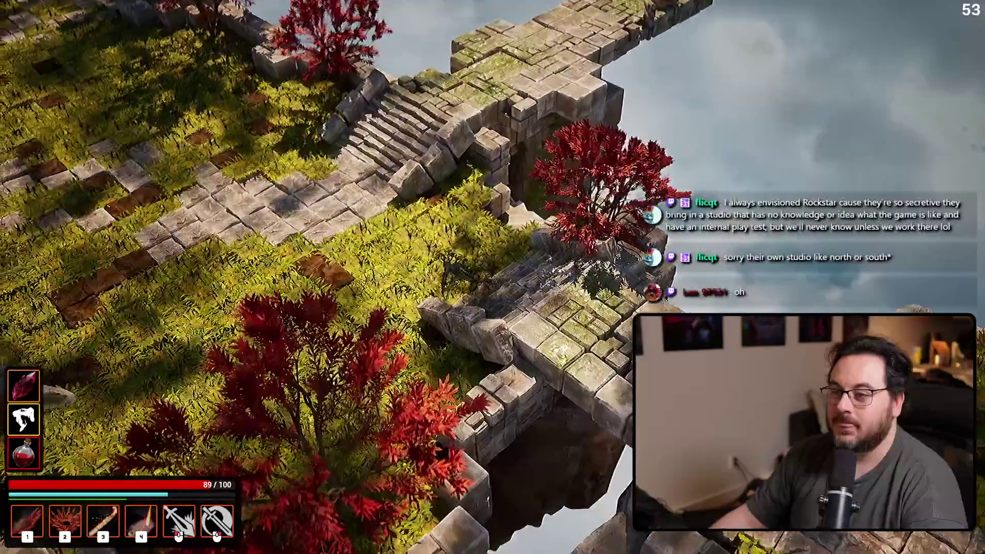
pyautogui.press('w')
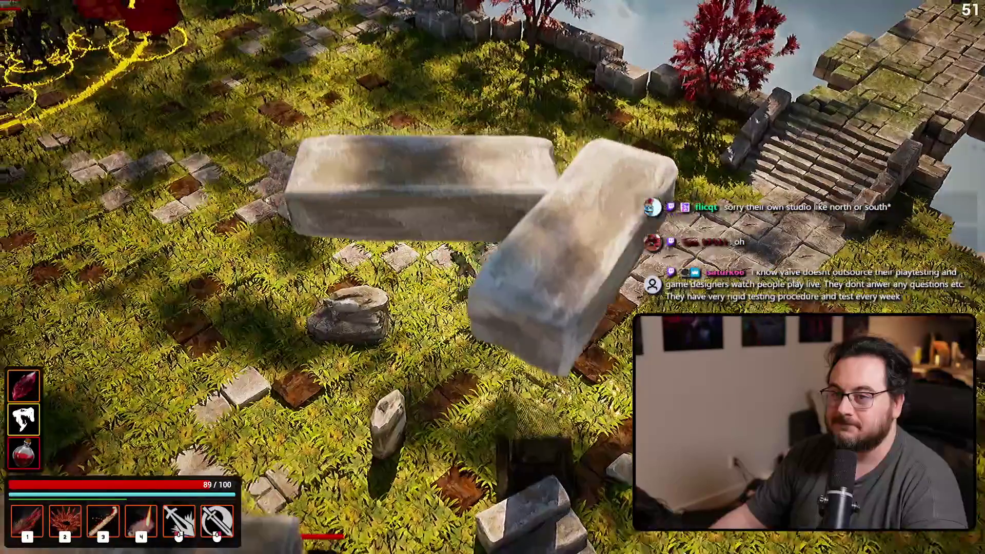
pyautogui.press('w')
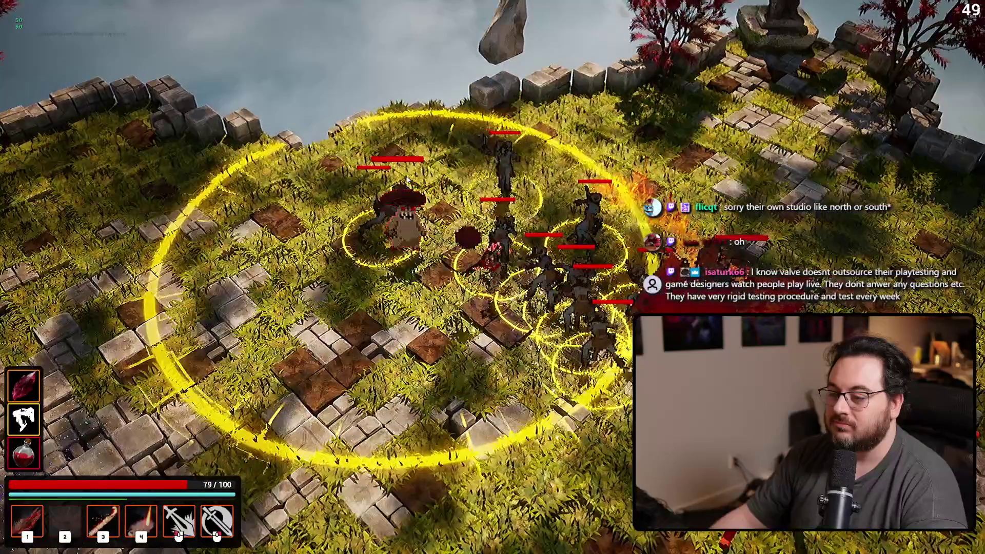
# Step: Fight across the arena with crystal bursts and slashes near the rocks and stone pillar
pyautogui.press('2')
pyautogui.press('a')
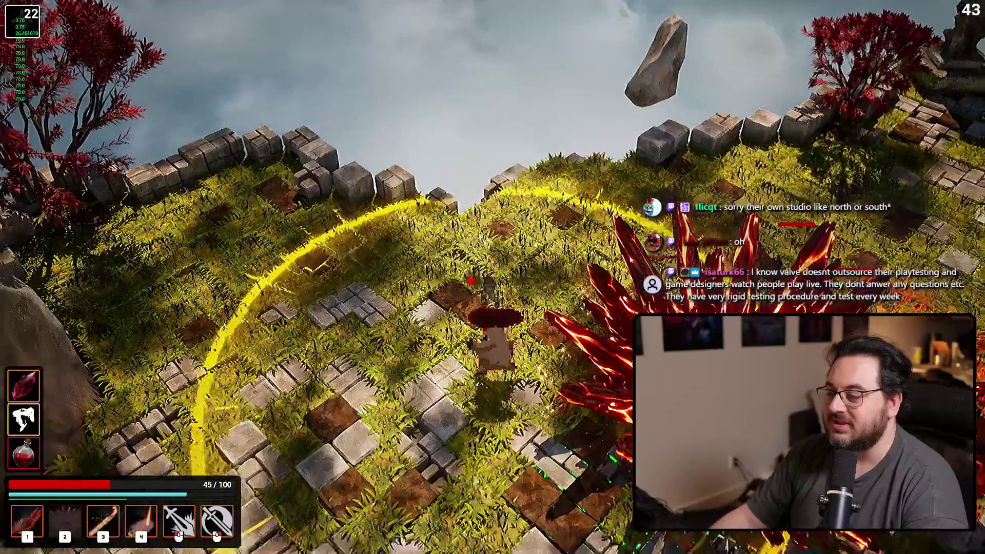
pyautogui.press('s')
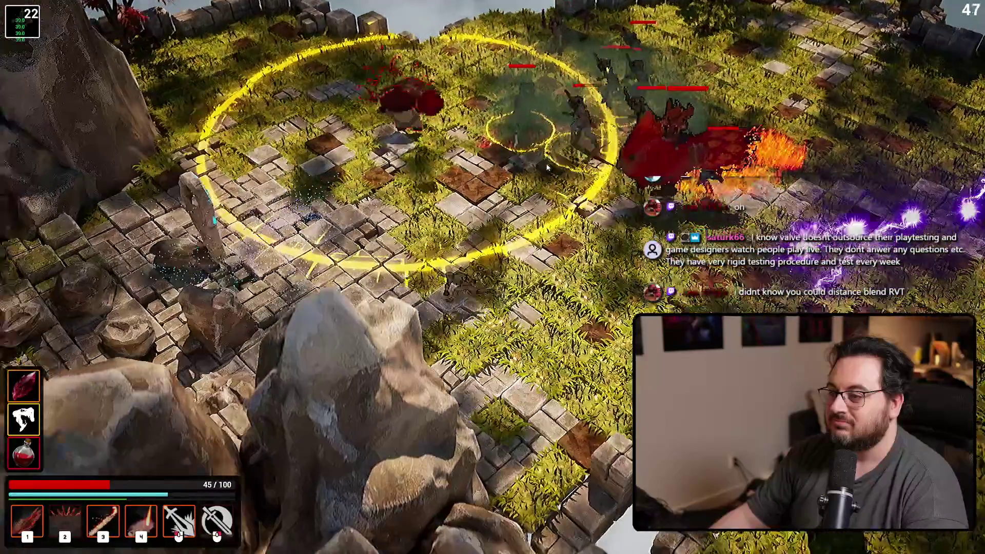
pyautogui.press('w')
pyautogui.press('1')
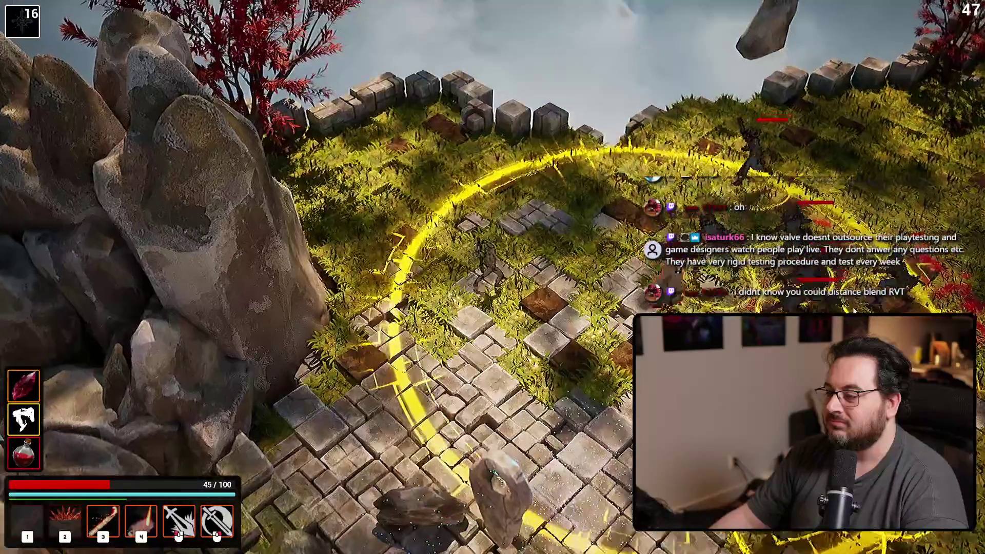
pyautogui.press('s')
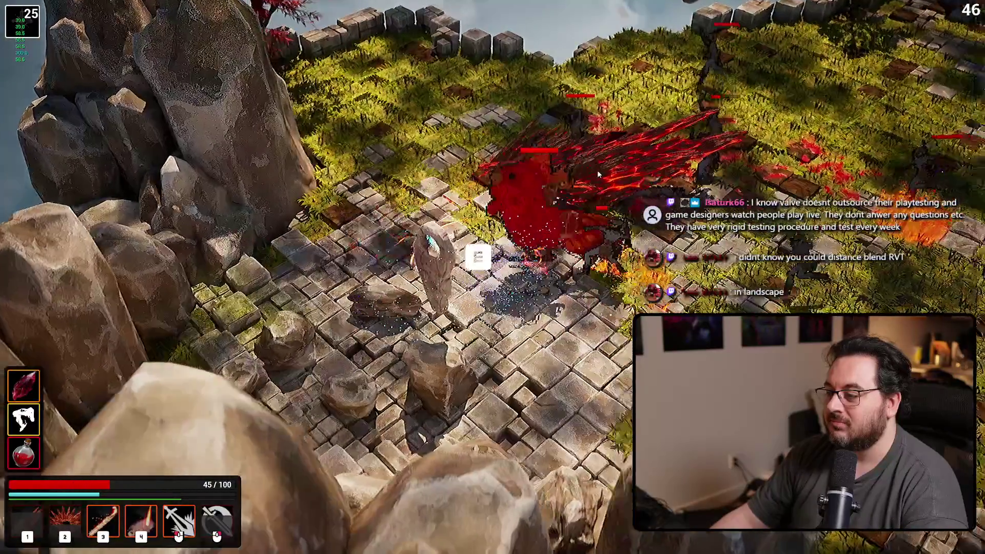
pyautogui.press('d')
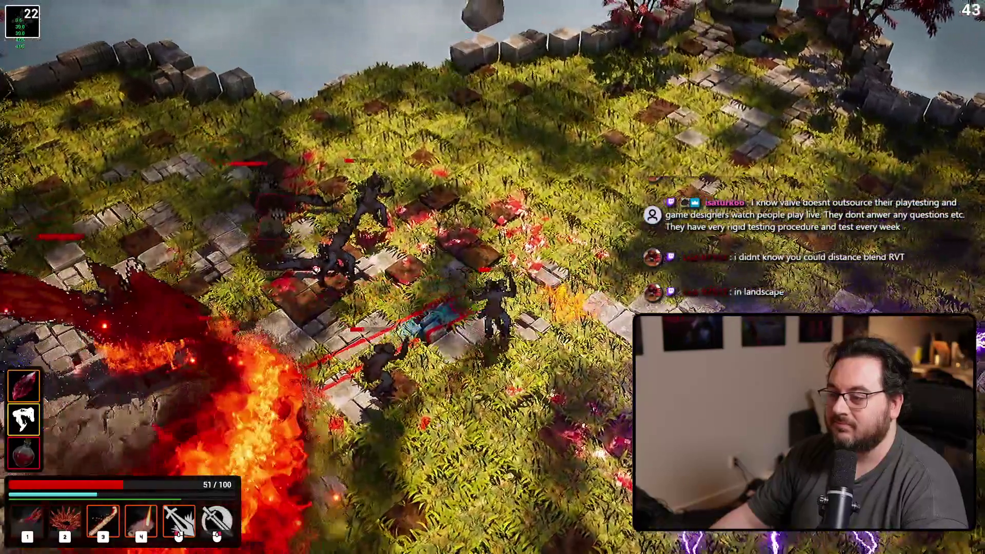
pyautogui.press('a')
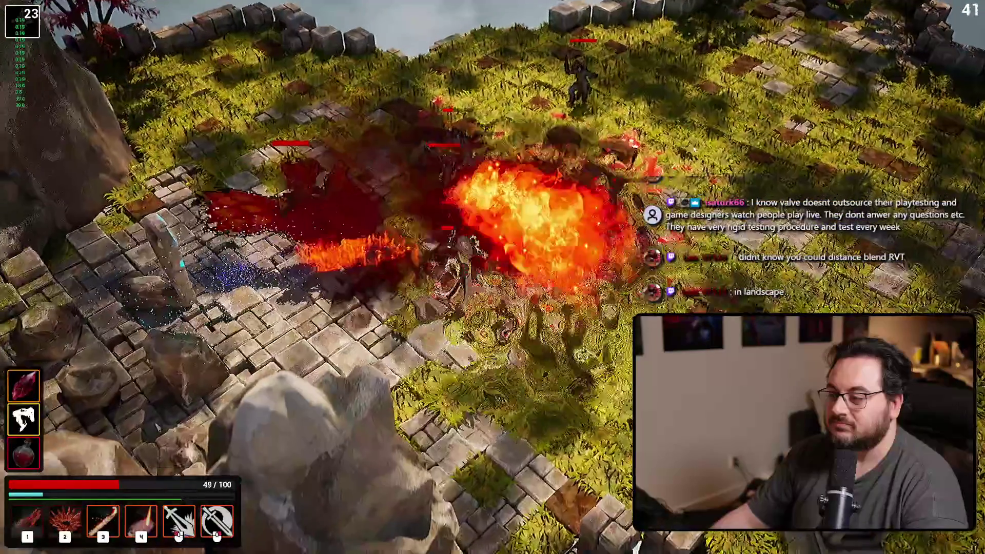
pyautogui.press('d')
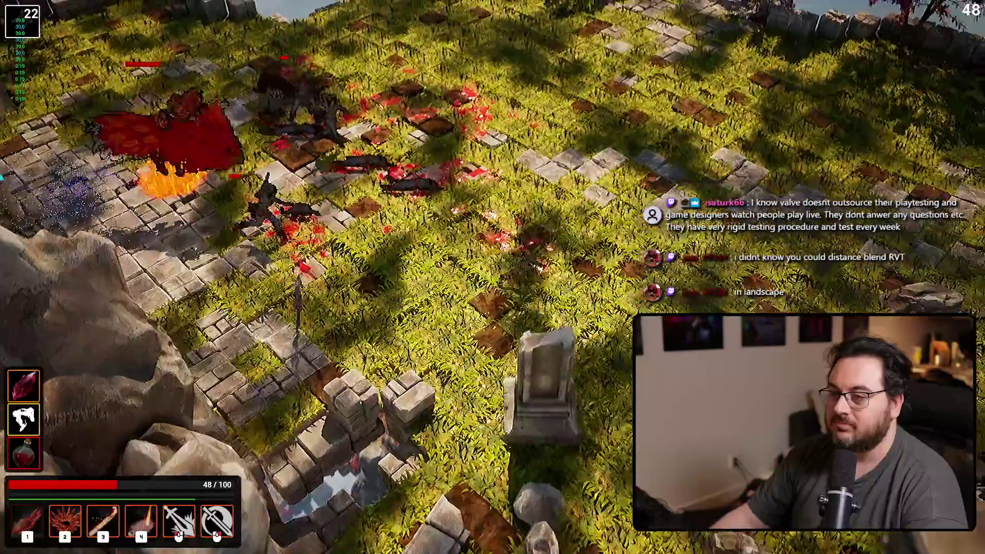
# Step: Clear the grass-field enemies with a fiery streak, crystal burst, slashes and blood-creature burst
pyautogui.press('w')
pyautogui.press('3')
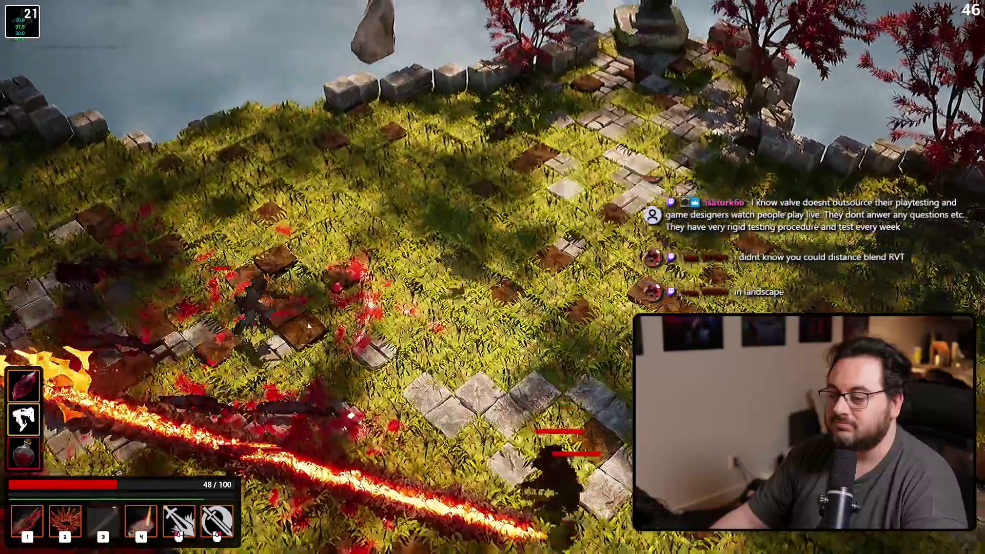
pyautogui.press('s')
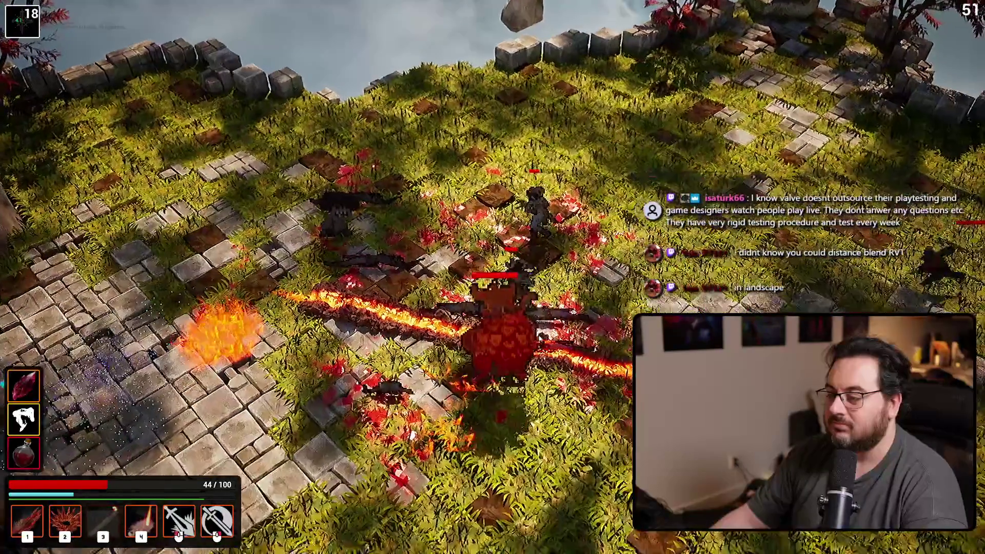
pyautogui.press('2')
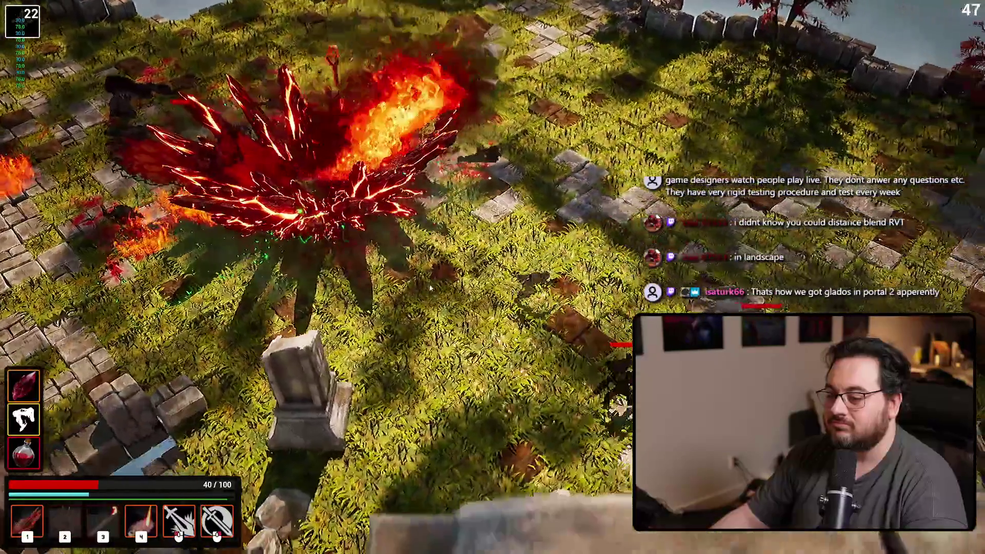
pyautogui.press('d')
pyautogui.click(367, 356)
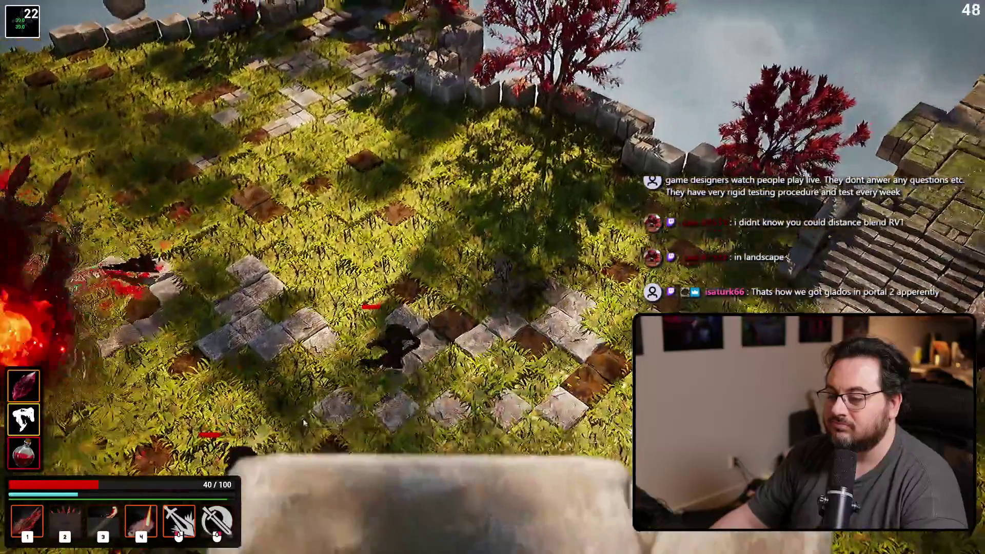
pyautogui.press('a')
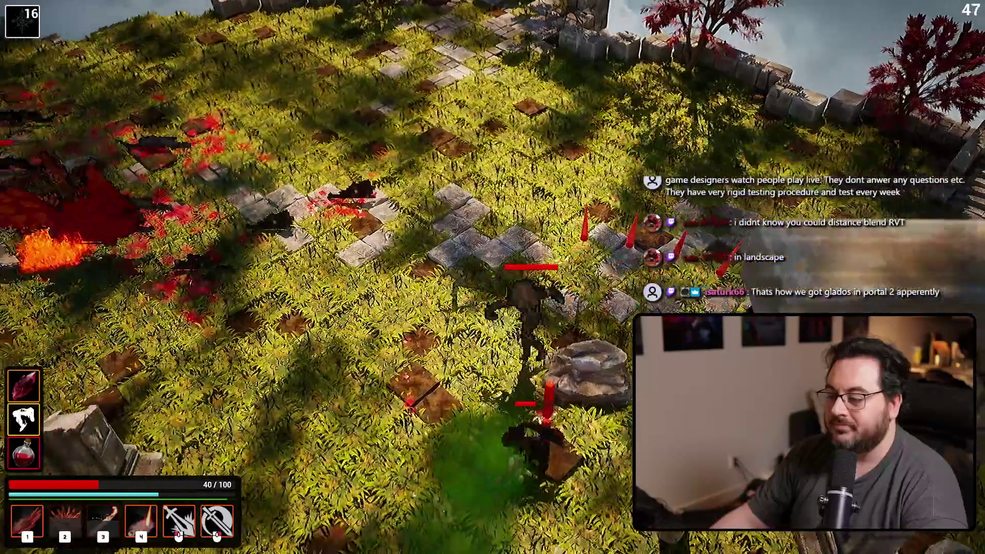
pyautogui.press('1')
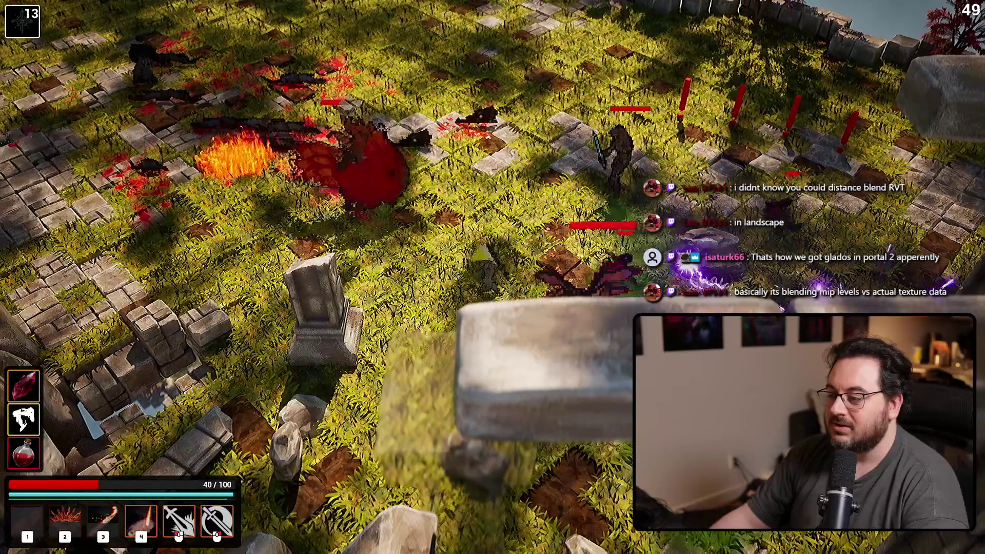
# Step: Fight through the graveyard past the stone arch until the Choose Card screen appears
pyautogui.press('w')
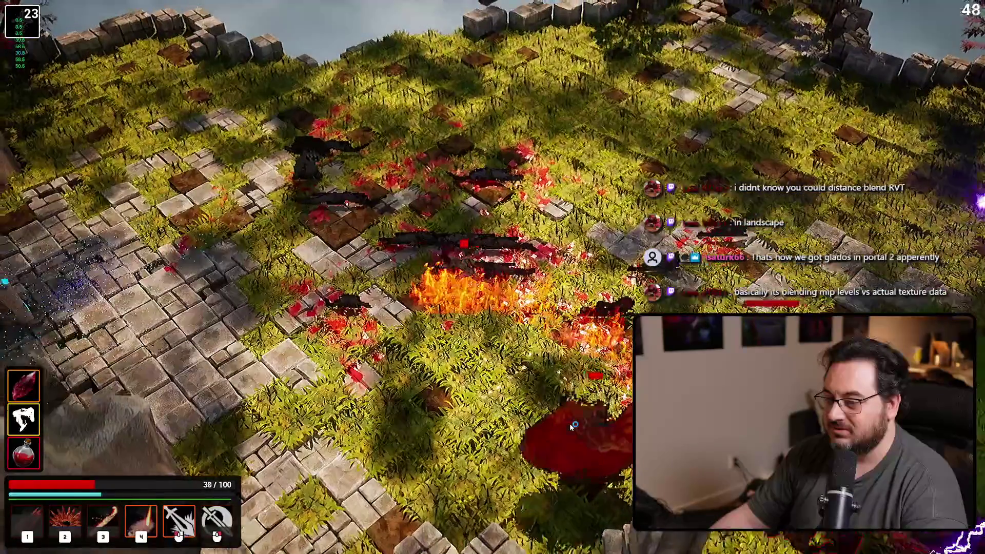
pyautogui.press('d')
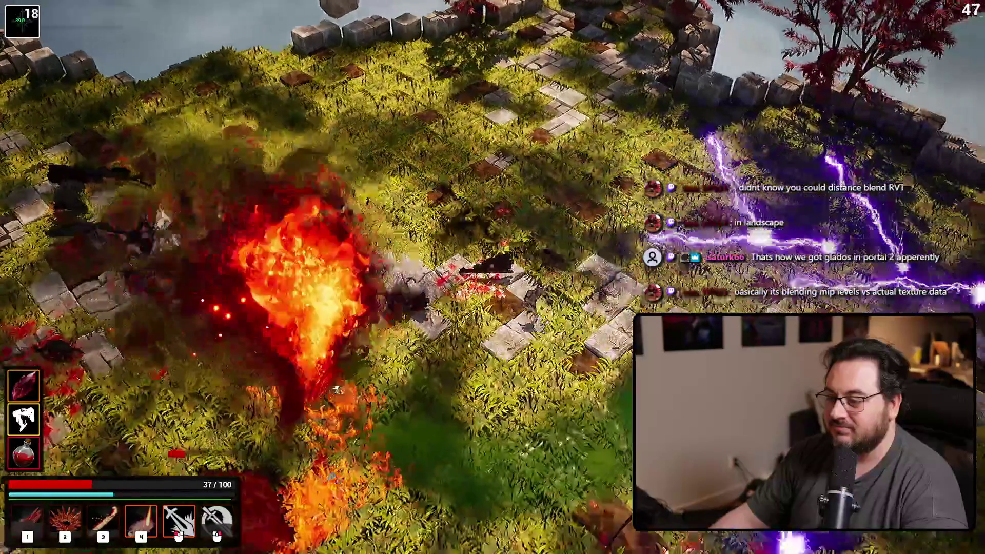
pyautogui.press('a')
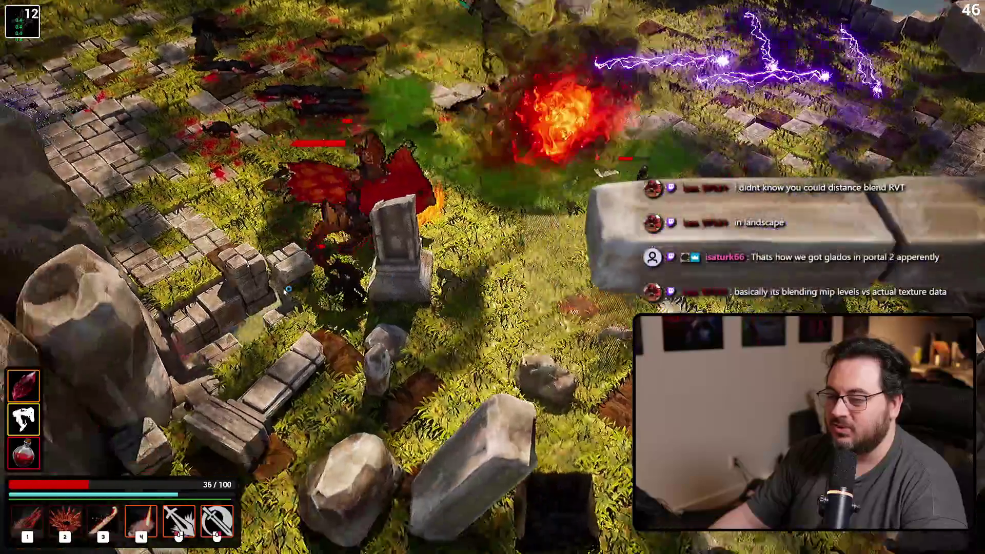
pyautogui.press('d')
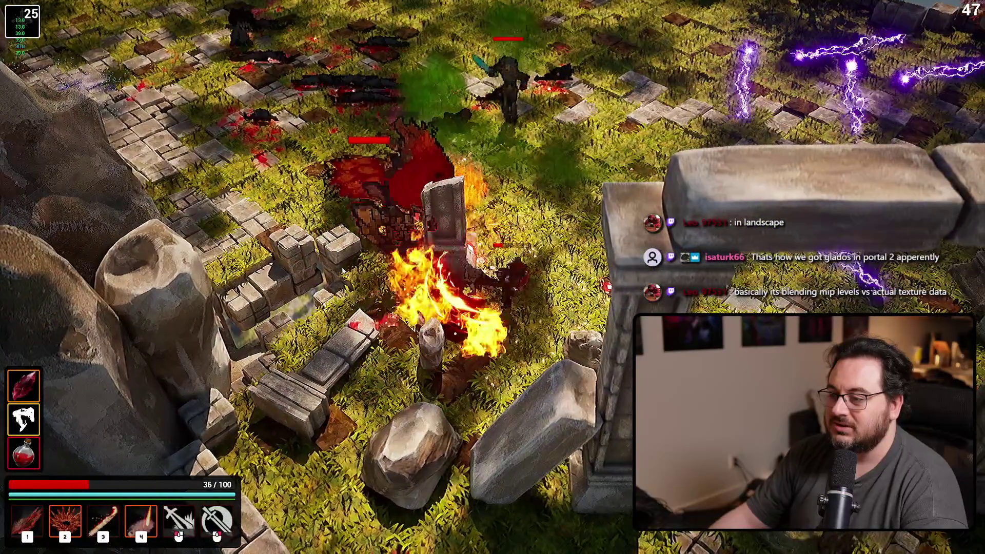
pyautogui.press('w')
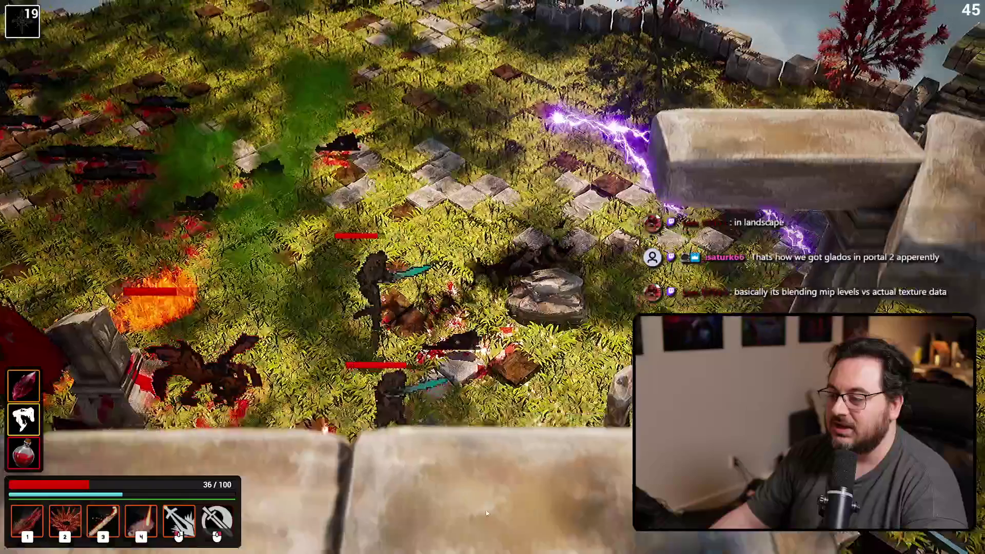
pyautogui.press('s')
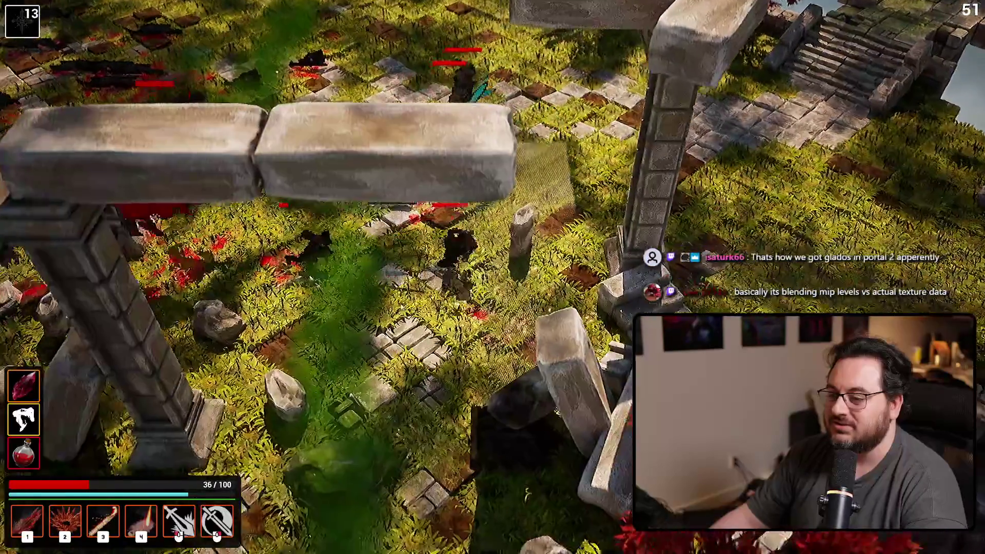
pyautogui.press('w')
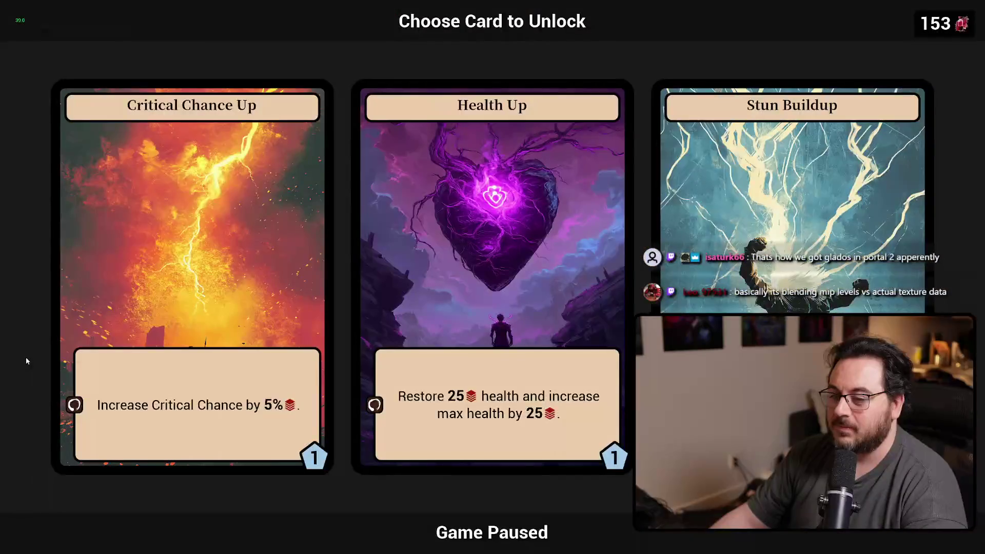
# Step: Take the Health Up card and push north blasting enemy packs with crystal and fire skills
pyautogui.click(533, 321)
pyautogui.press('w')
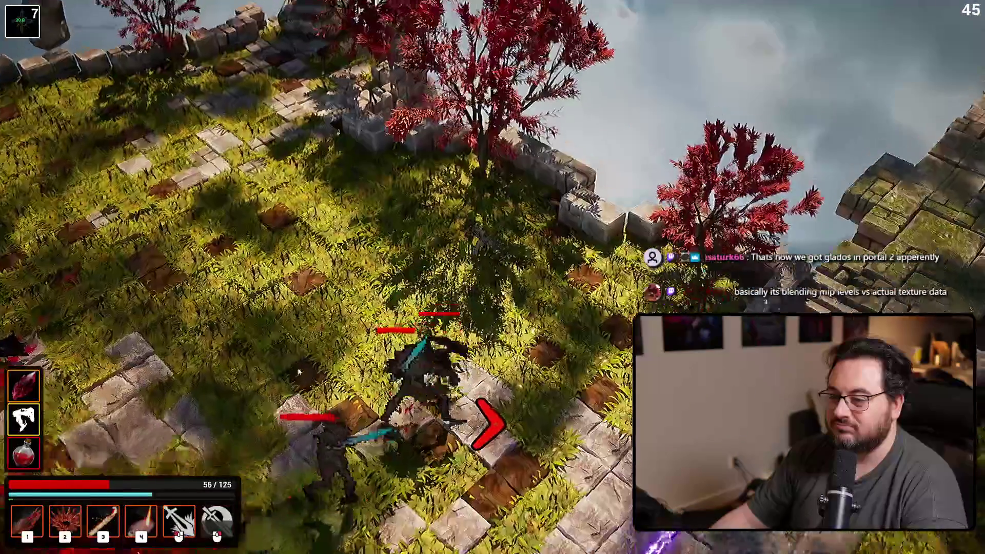
pyautogui.press('2')
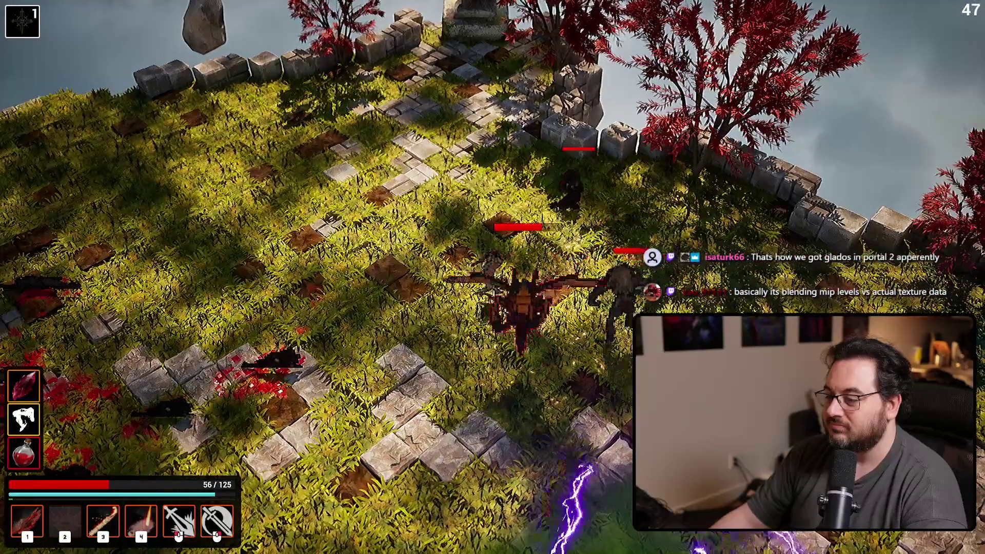
pyautogui.press('a')
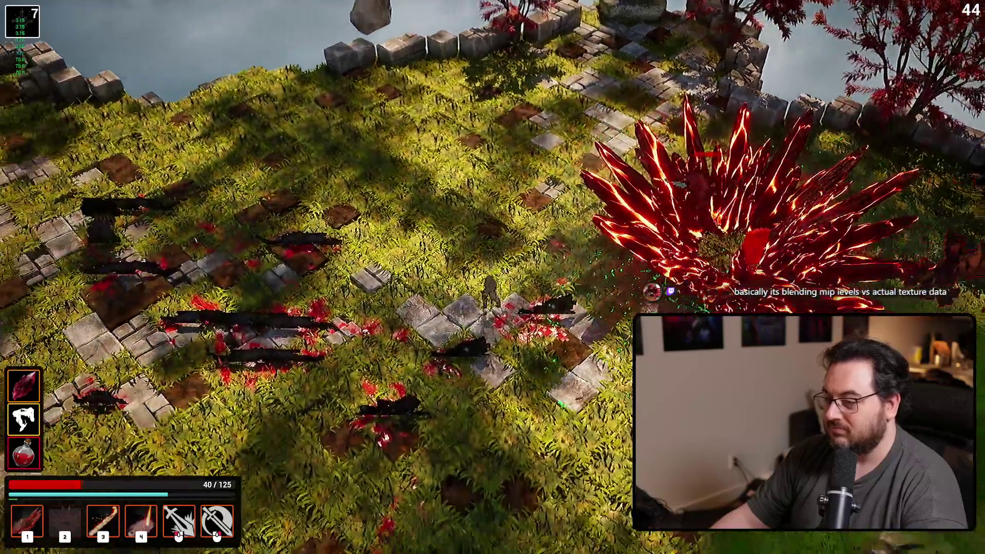
pyautogui.press('a')
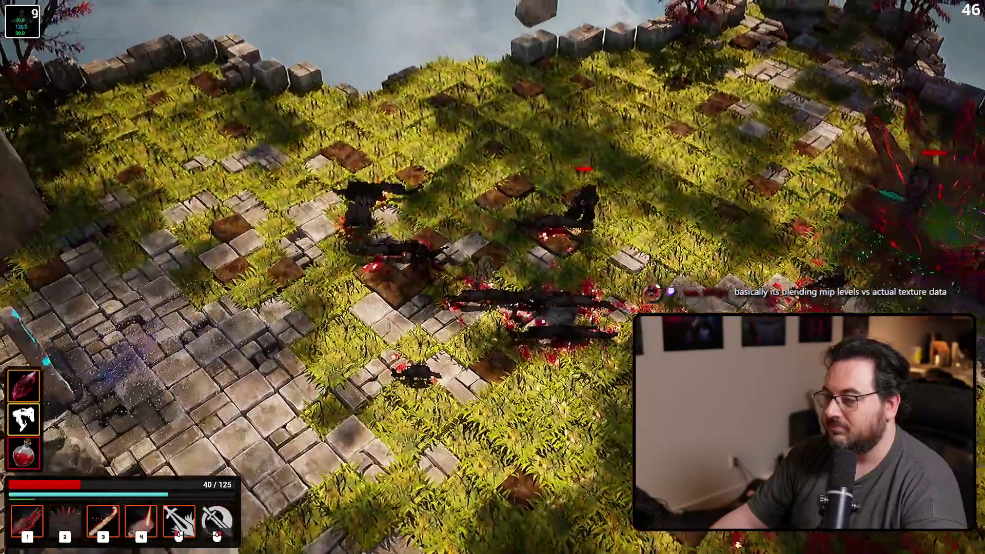
pyautogui.press('w')
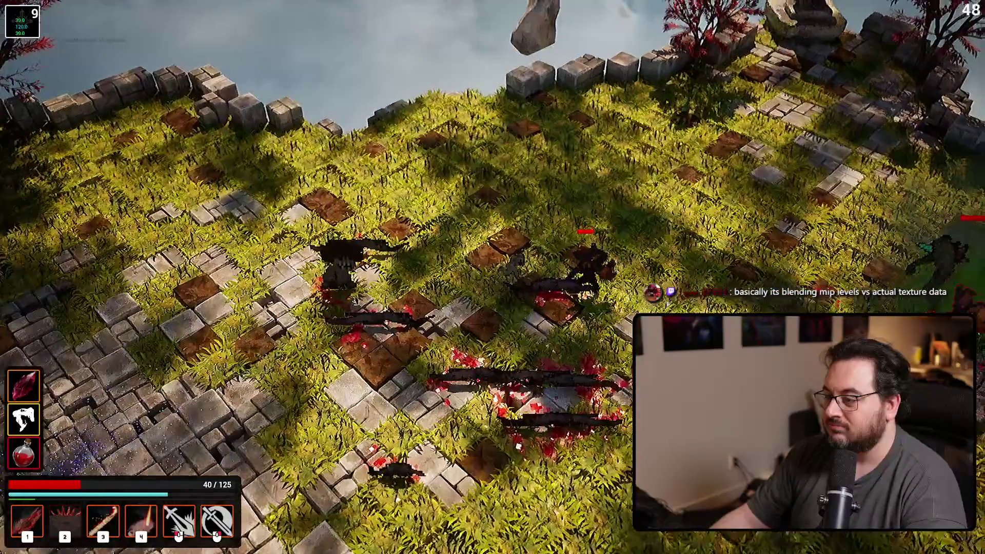
pyautogui.press('1')
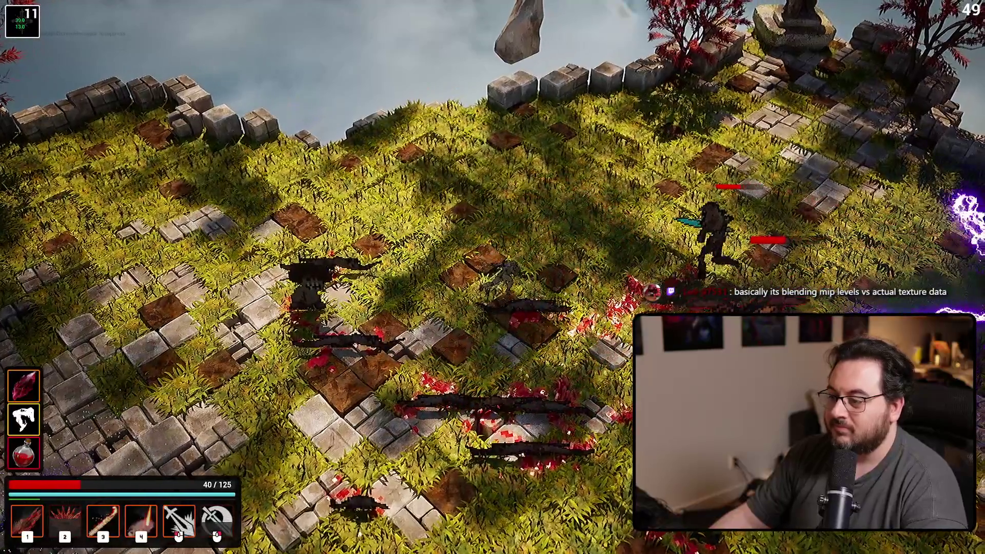
pyautogui.press('d')
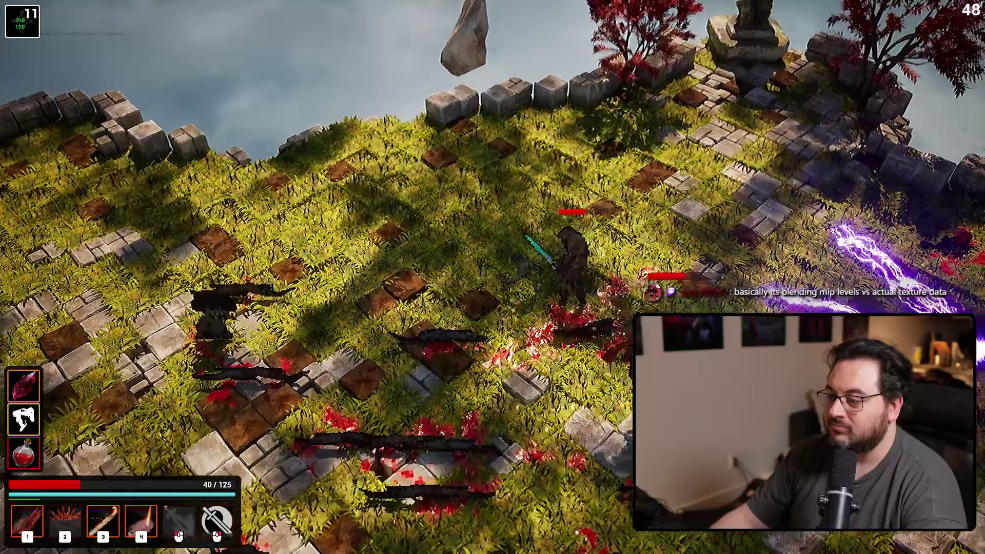
pyautogui.press('1')
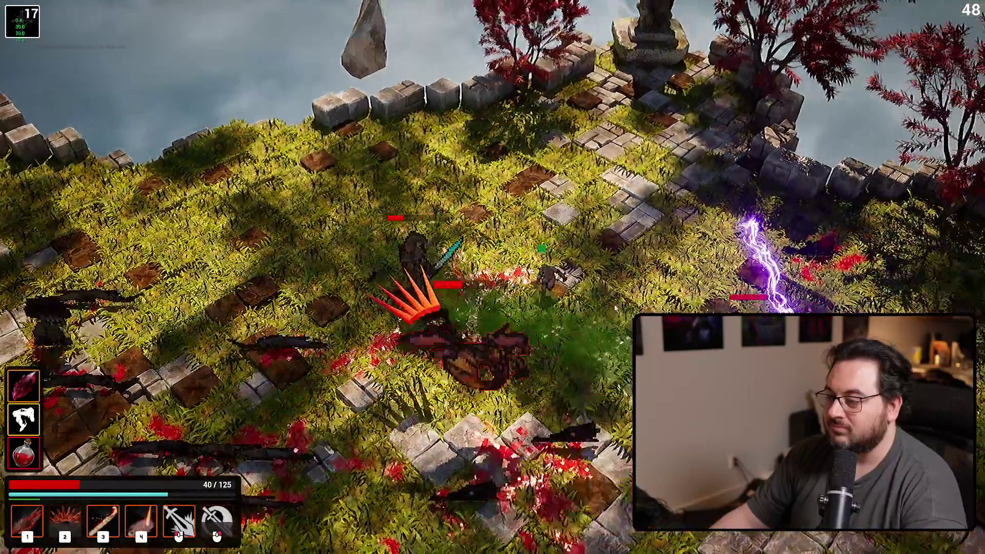
# Step: Keep clearing enemies with a lava slab, fire blasts, fire slashes and secondary attacks
pyautogui.press('w')
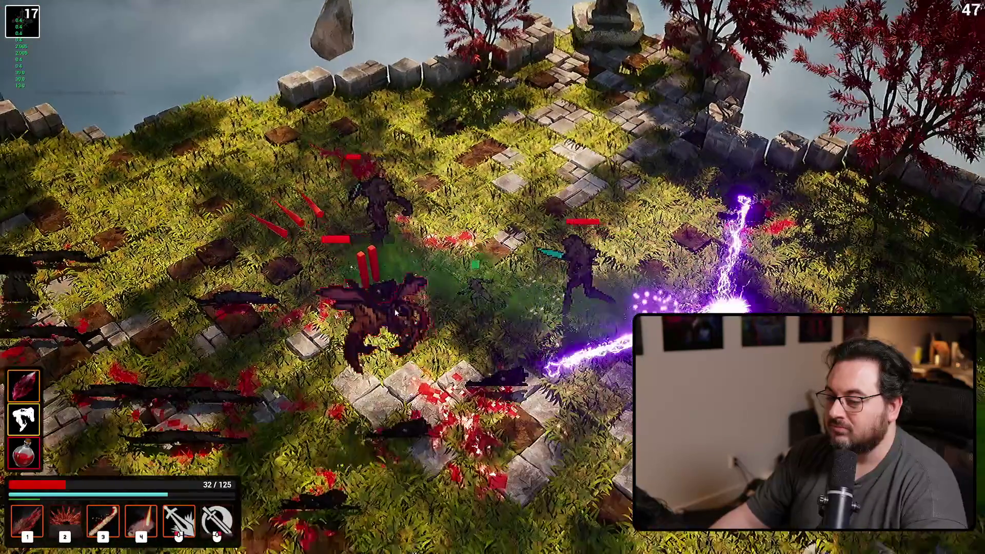
pyautogui.press('1')
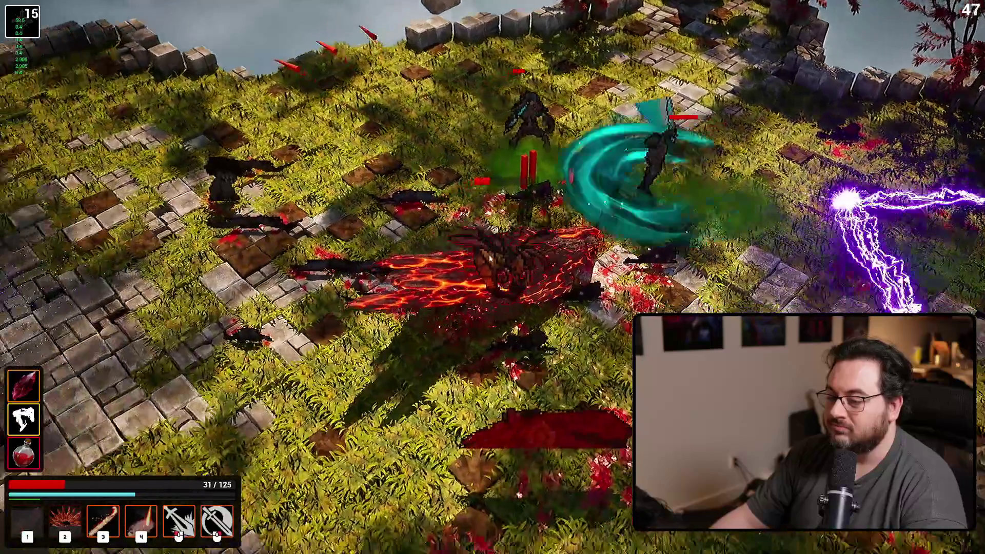
pyautogui.press('s')
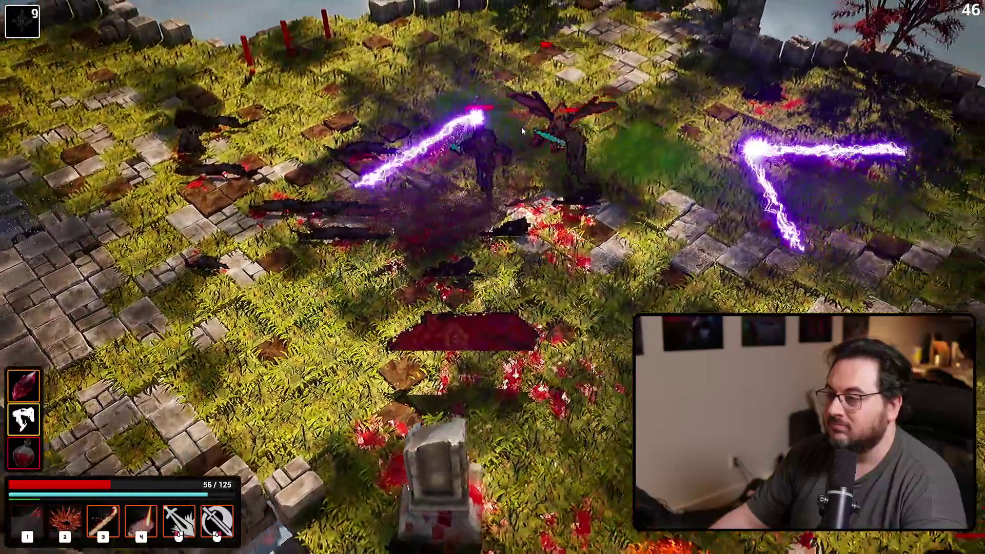
pyautogui.press('1')
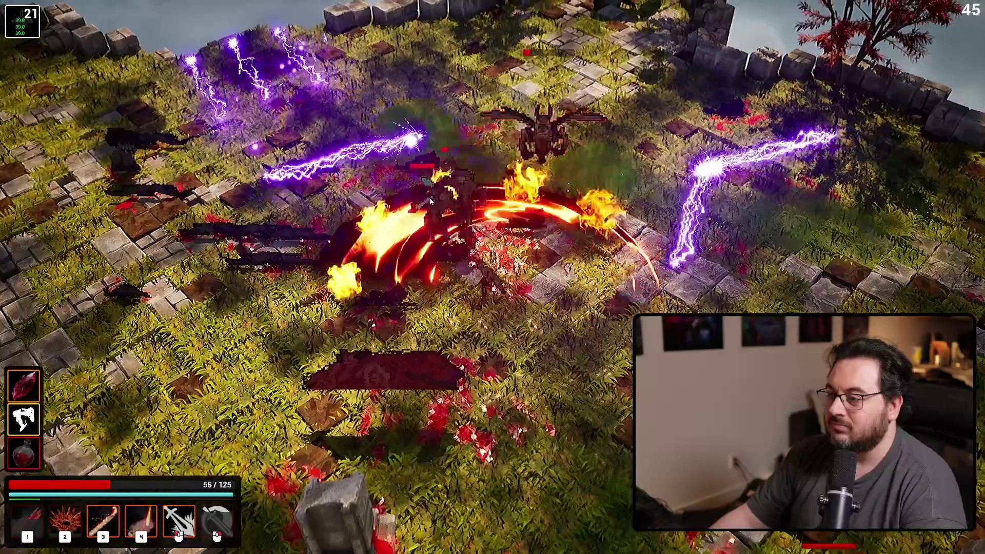
pyautogui.press('a')
pyautogui.press('w')
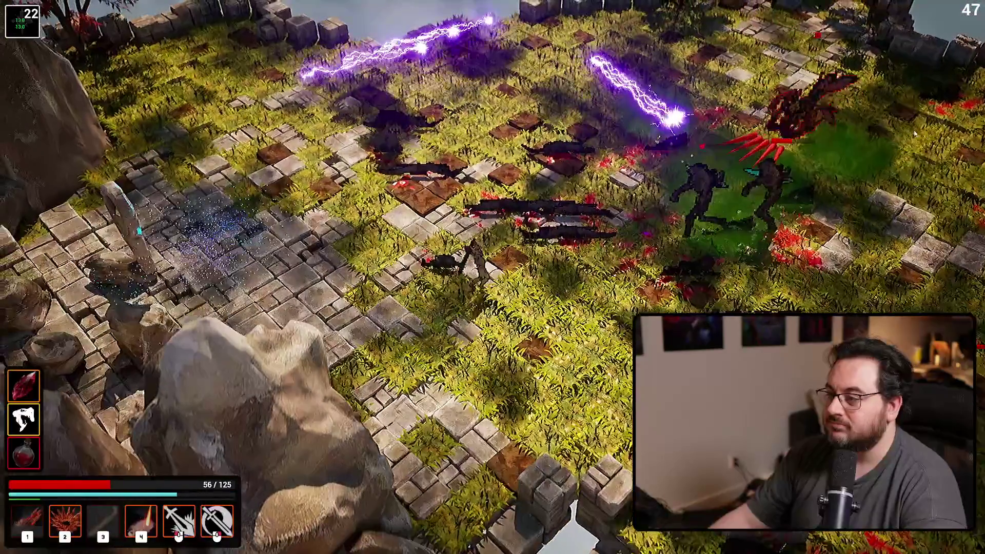
pyautogui.press('3')
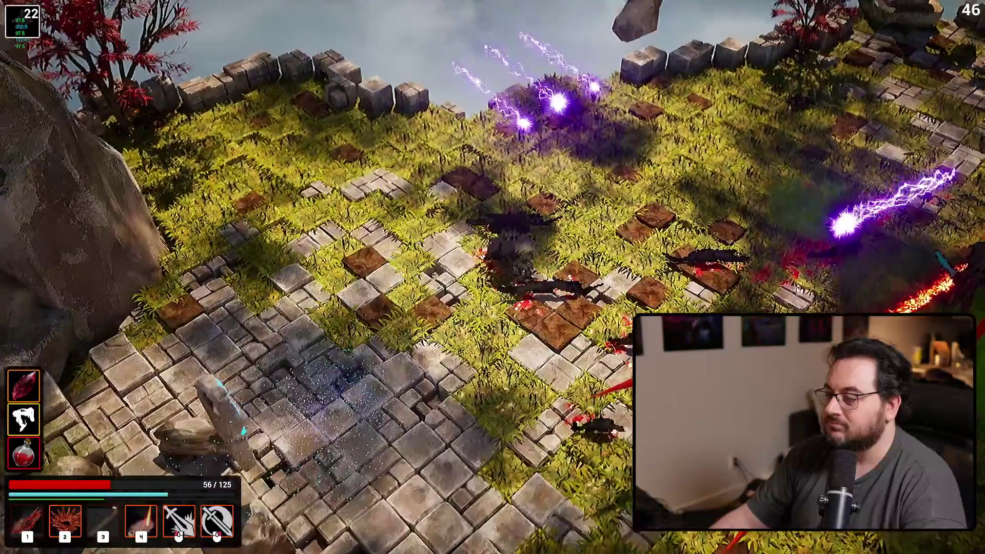
pyautogui.press('w')
pyautogui.press('d')
pyautogui.rightClick(574, 375)
# Step: Call down a fire pillar and reposition around the field toward the stairs
pyautogui.press('d')
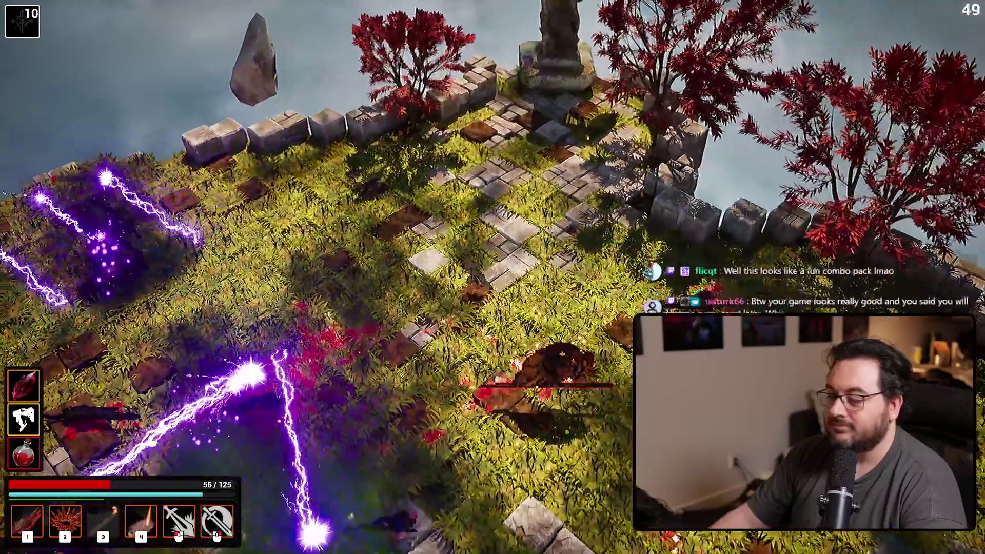
pyautogui.press('a')
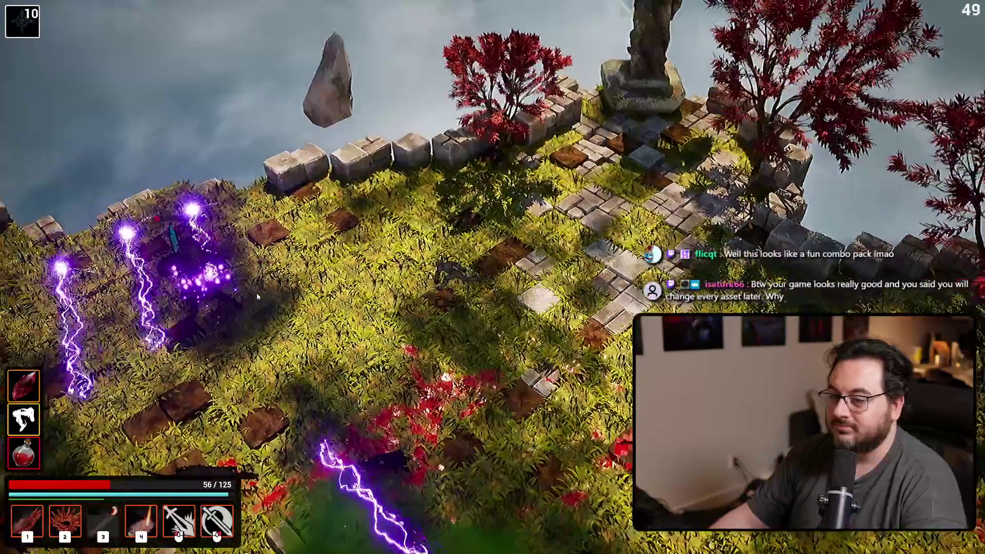
pyautogui.press('4')
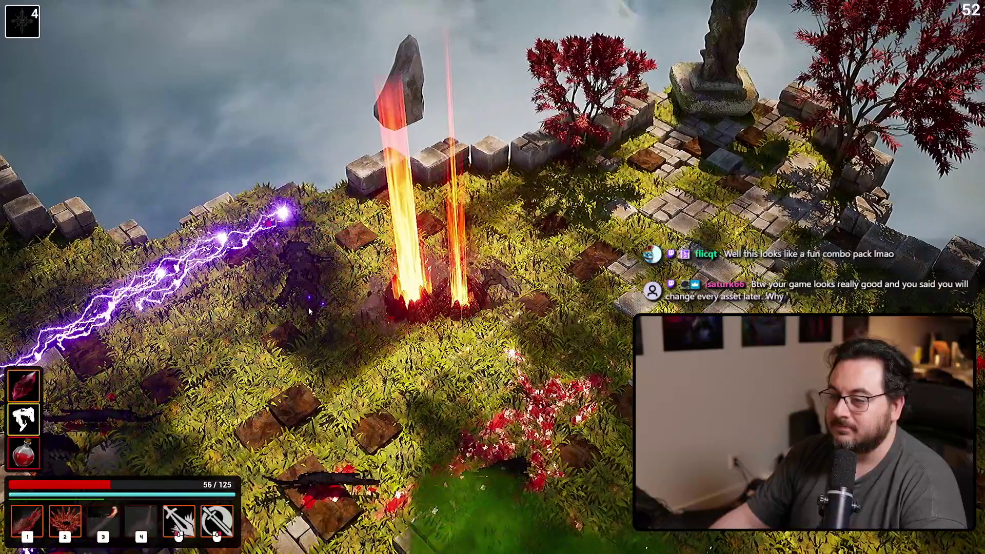
pyautogui.press('d')
pyautogui.press('s')
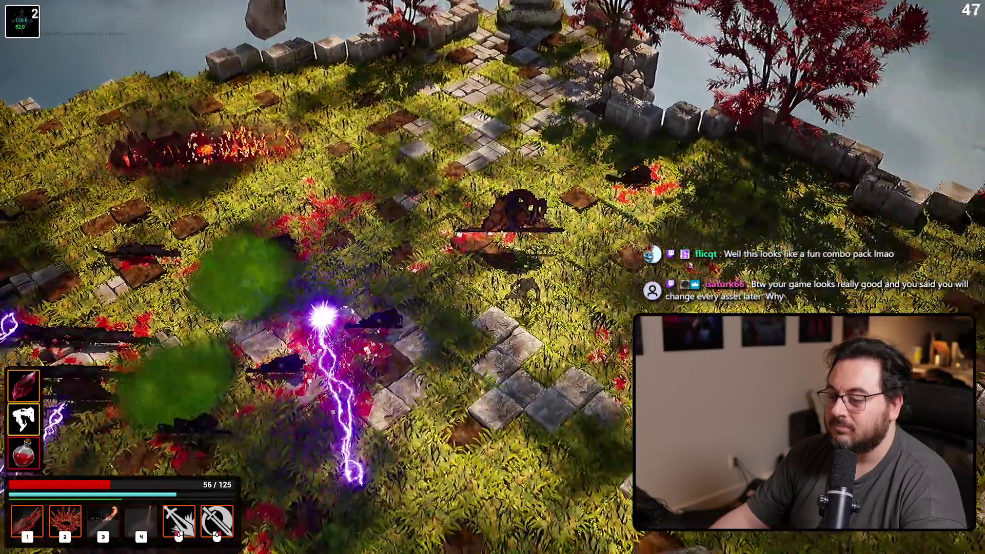
pyautogui.press('s')
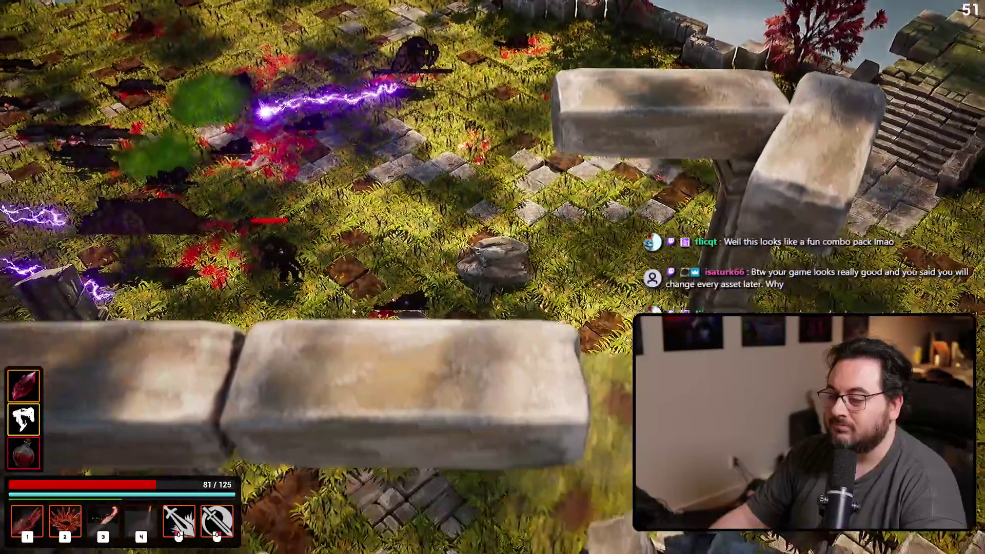
pyautogui.press('a')
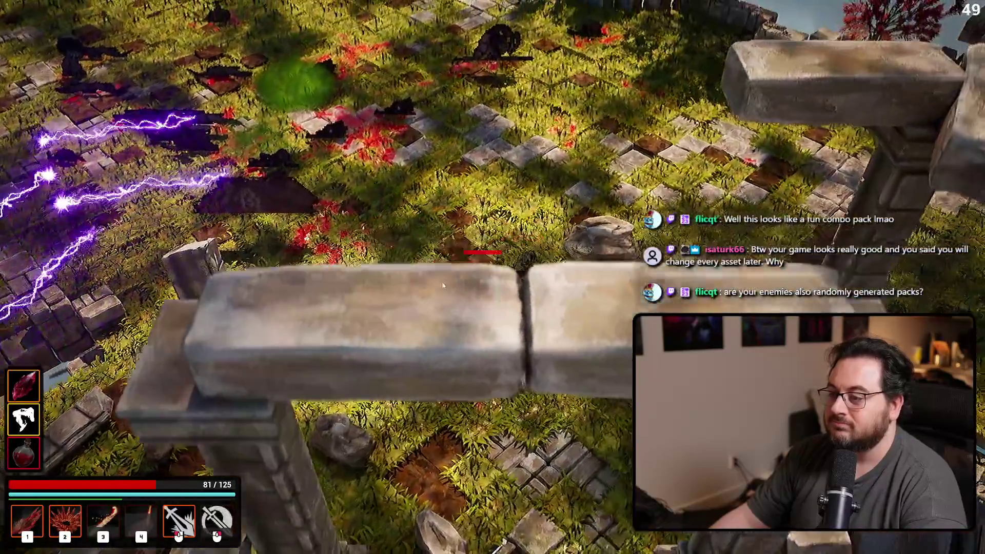
pyautogui.press('w')
pyautogui.press('d')
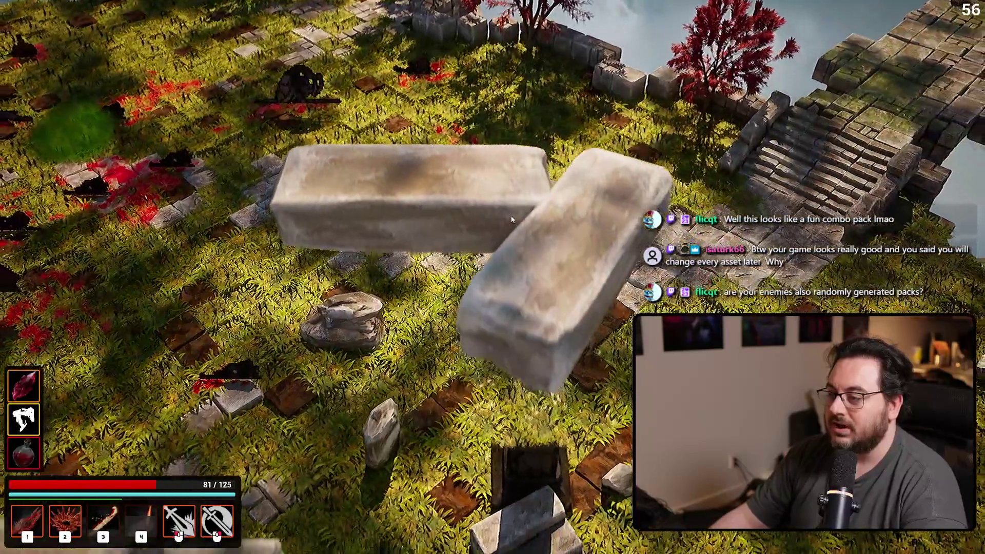
# Step: Strike enemies near the stone archway and tombstone, then end the playtest
pyautogui.press('s')
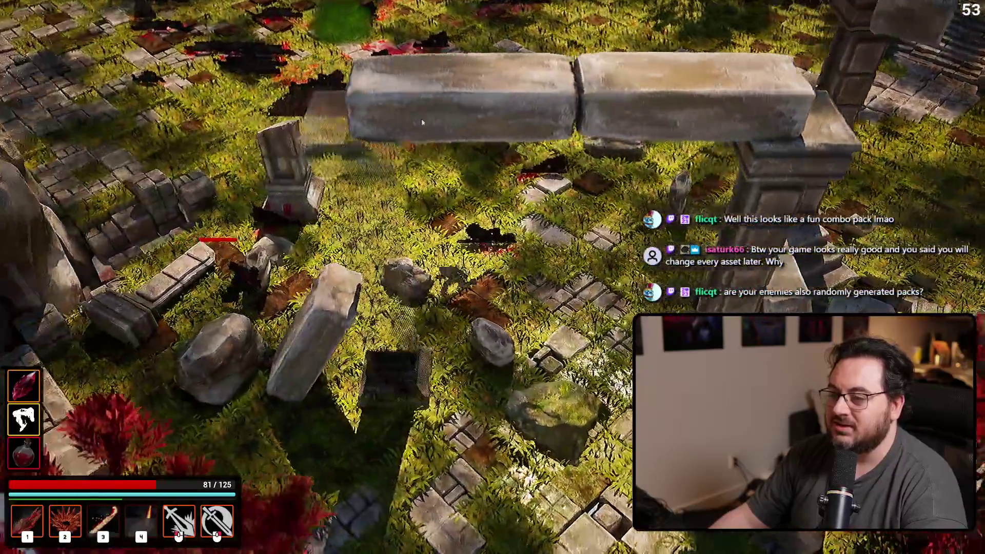
pyautogui.press('w')
pyautogui.press('a')
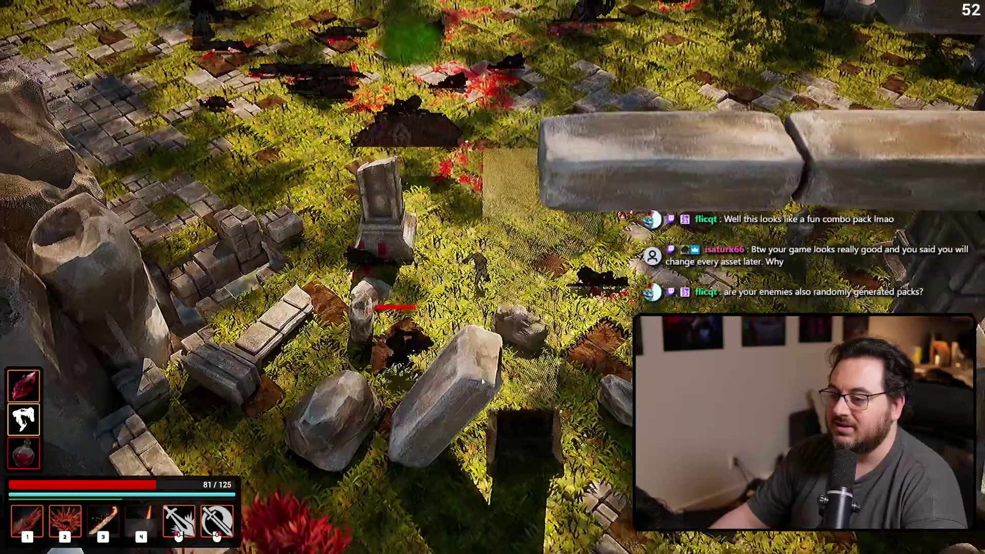
pyautogui.click(452, 149)
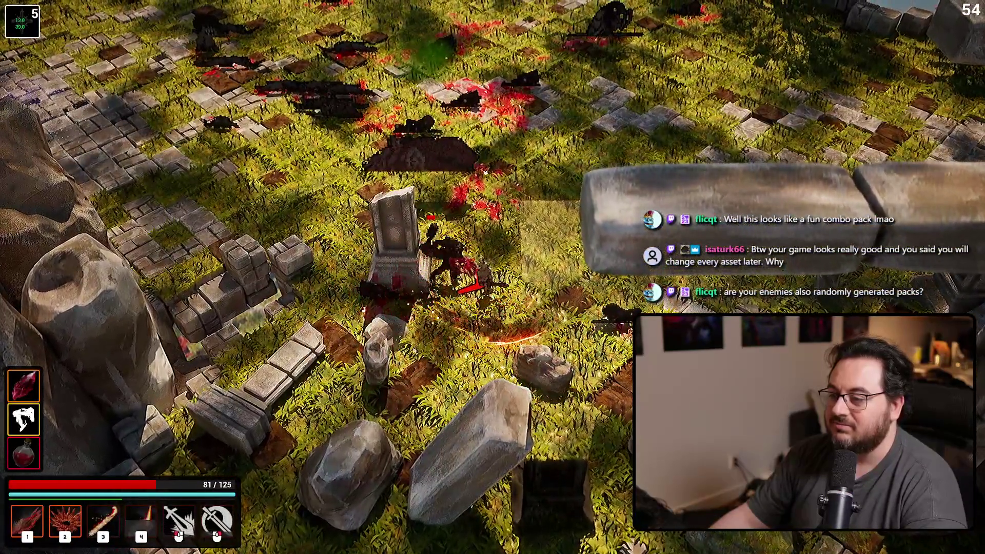
pyautogui.press('d')
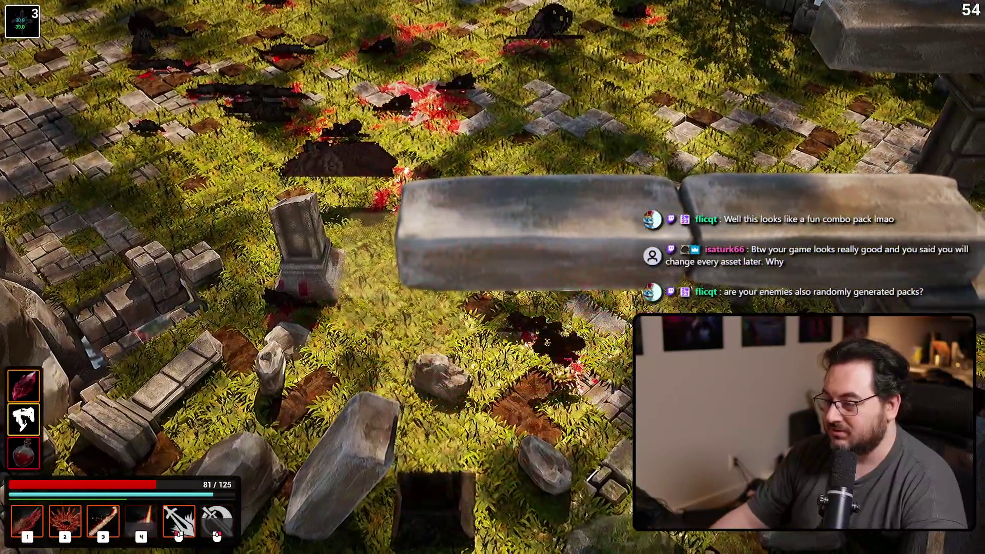
pyautogui.press('w')
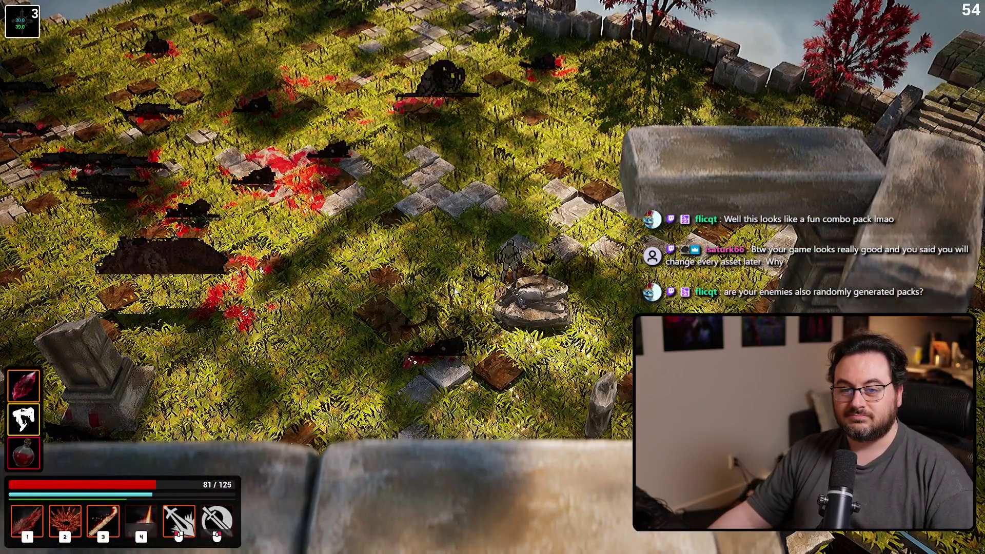
pyautogui.press('Escape')
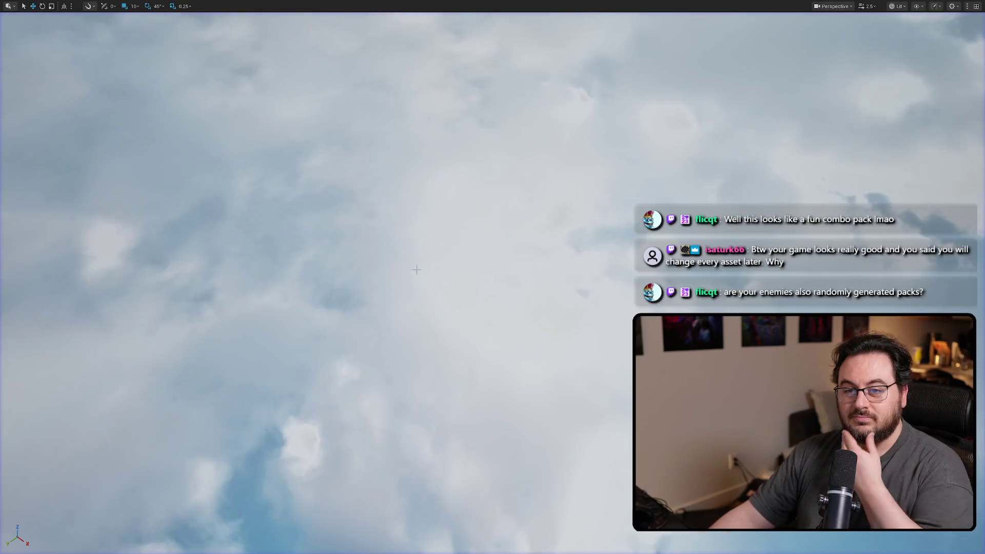
# Step: Restore the full editor layout and open L_SkyGrid_Elevator_A from LevelInstances
pyautogui.press('F11')
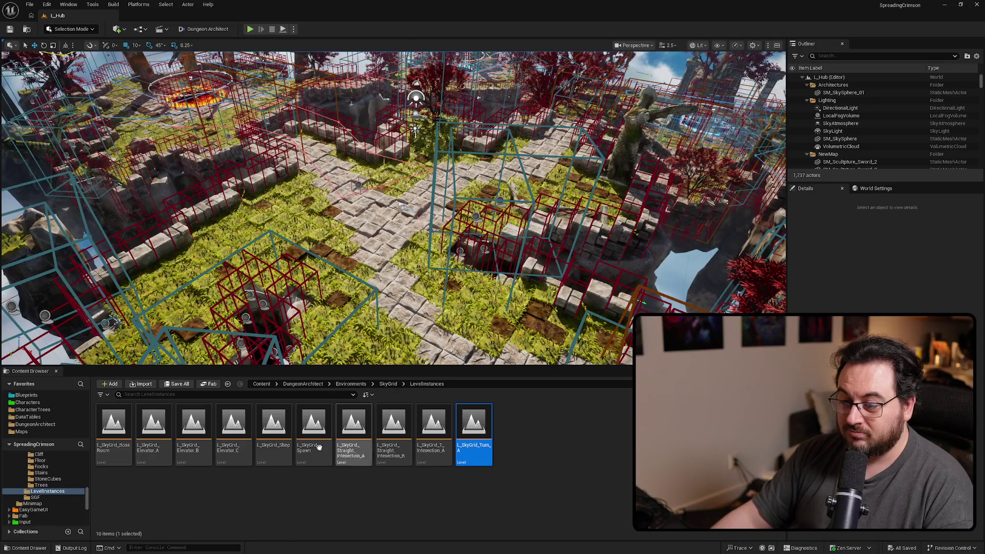
pyautogui.doubleClick(160, 415)
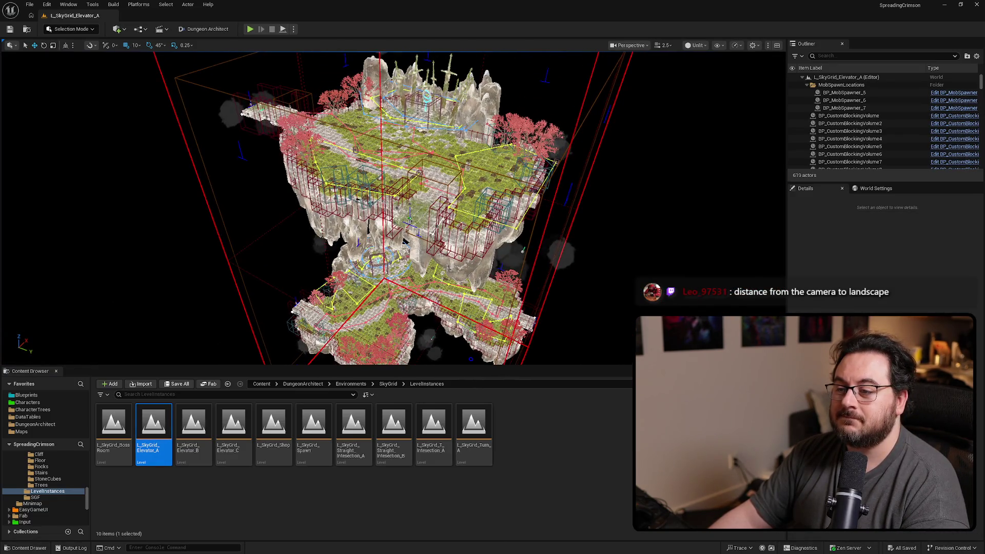
# Step: Open L_SkyGrid_Elevator_B and select one of its floor tiles
pyautogui.doubleClick(207, 421)
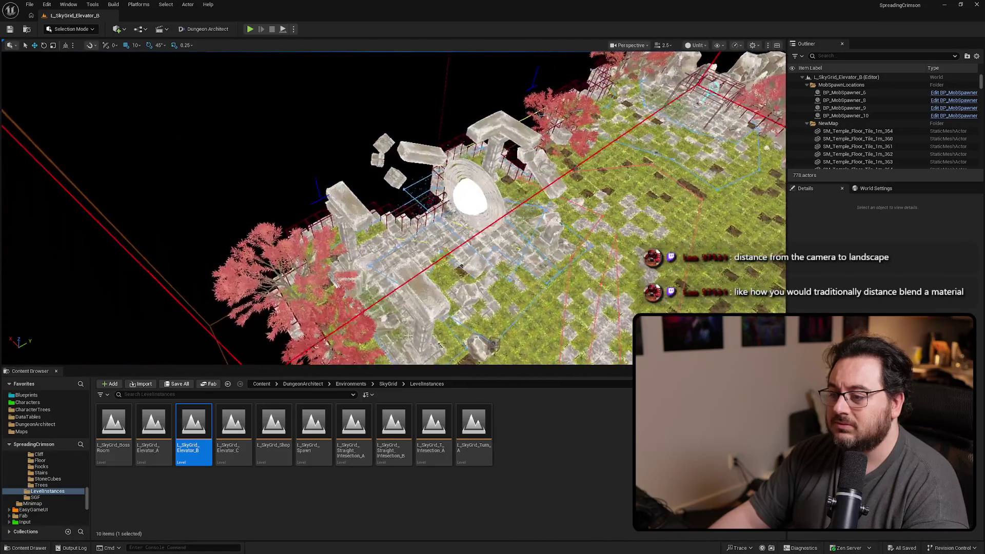
pyautogui.click(430, 300)
# Step: Filter the selected floor tile's Details panel to 'collision' settings
pyautogui.scroll(2, 393, 207)
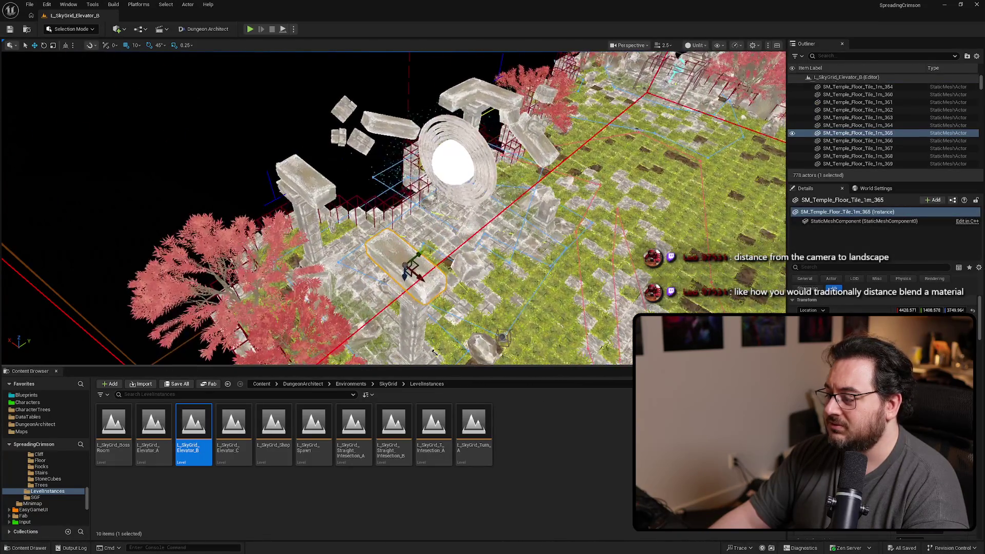
pyautogui.click(850, 267)
pyautogui.write('collision')
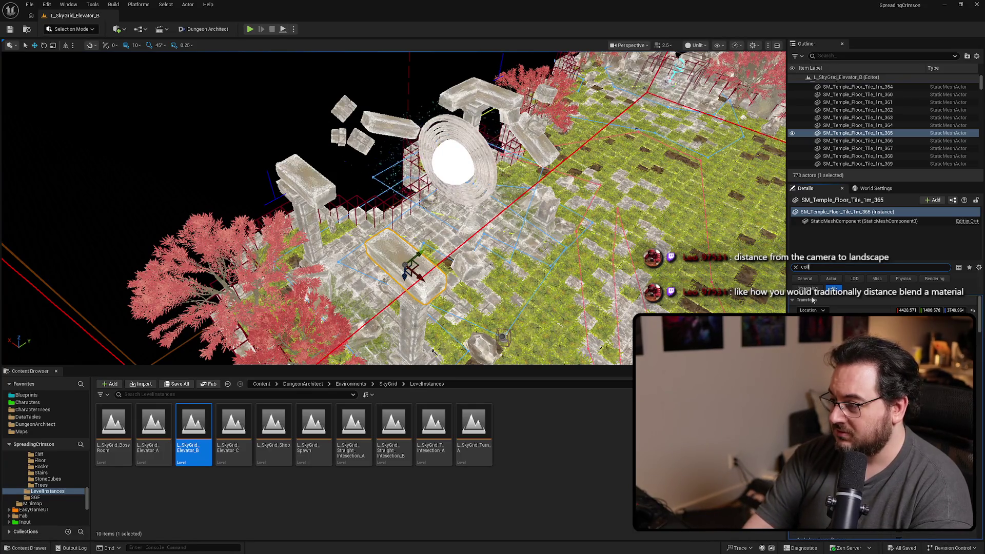
pyautogui.hotkey('ctrl', 'a')
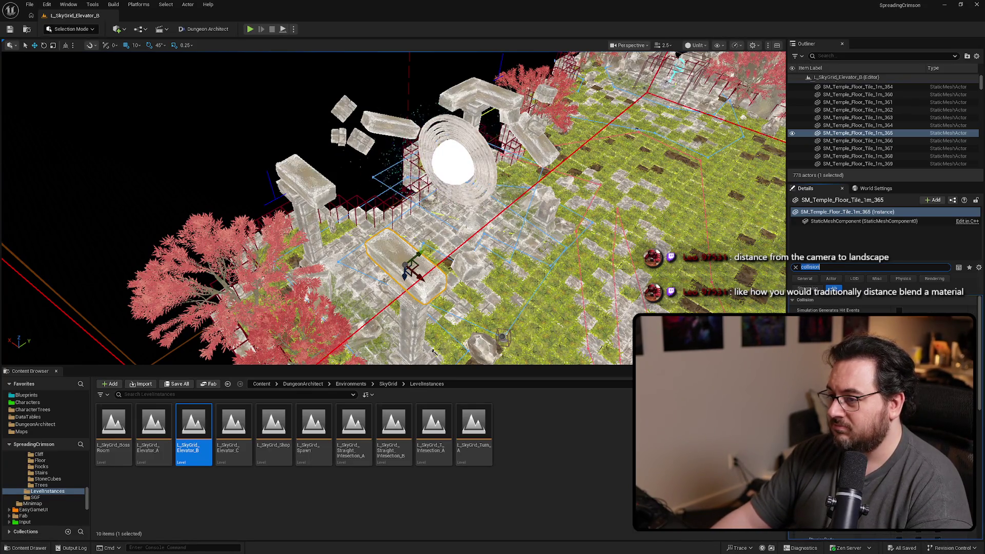
# Step: Compare collision of tiles 1m_03 and 1m_365, then open L_SkyGrid_Elevator_C
pyautogui.click(468, 264)
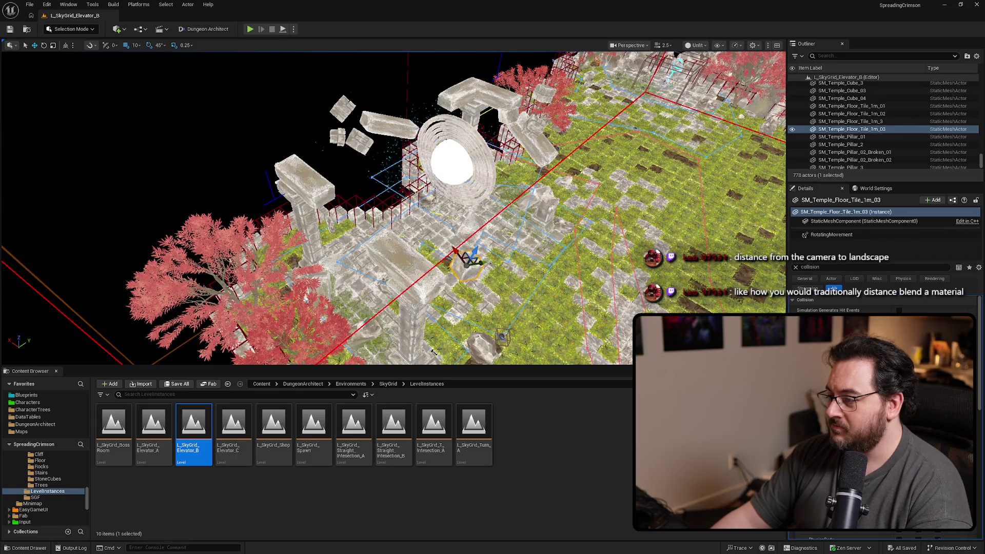
pyautogui.click(392, 258)
pyautogui.scroll(-3, 882, 359)
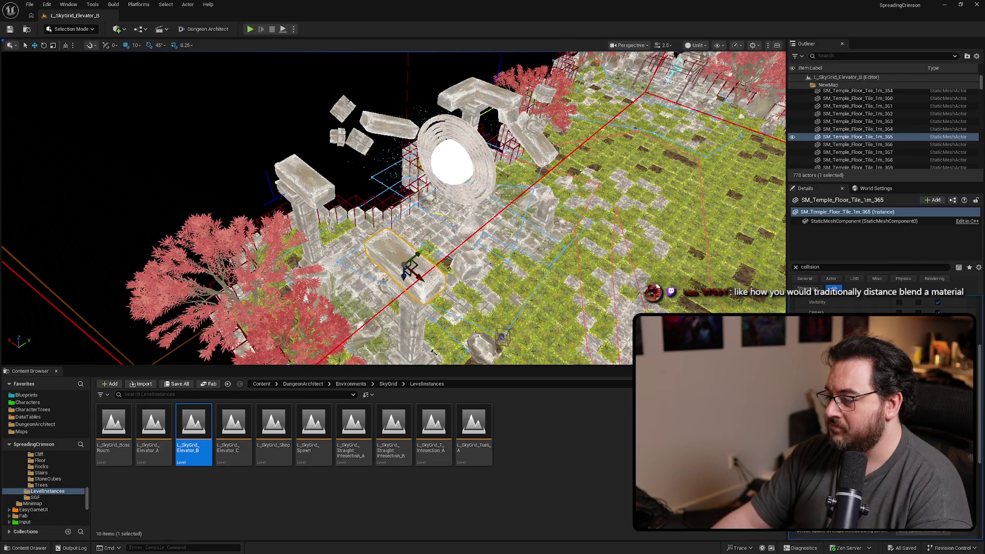
pyautogui.click(468, 264)
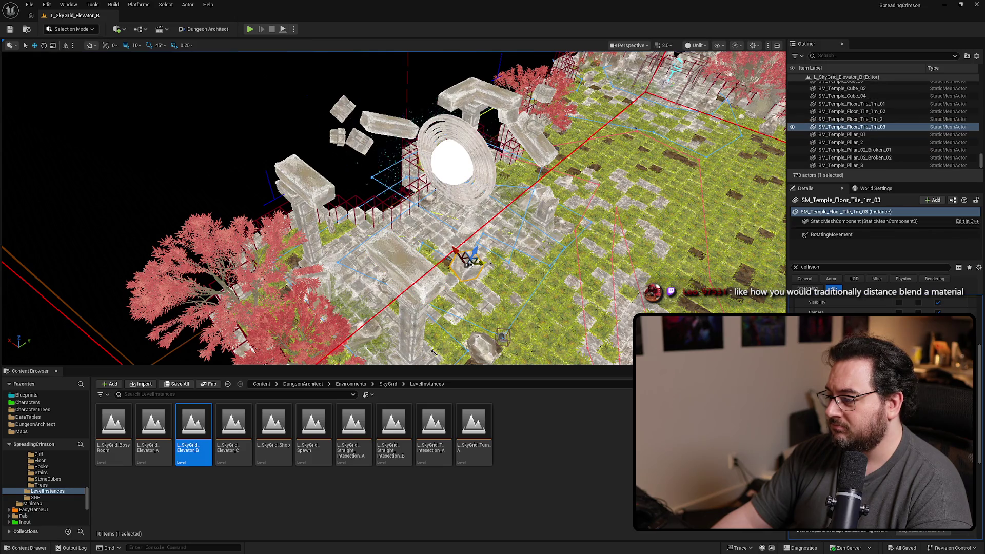
pyautogui.scroll(-3, 882, 306)
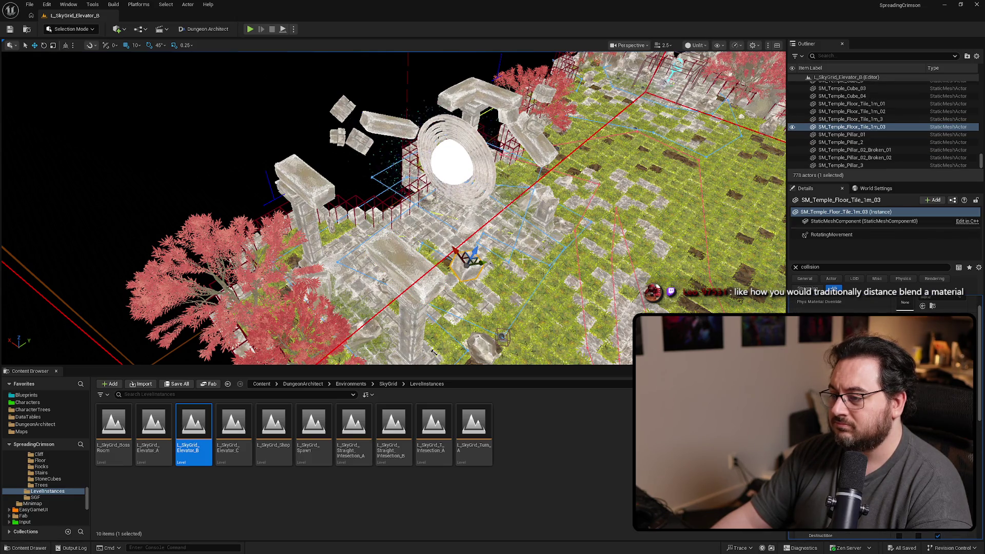
pyautogui.click(407, 264)
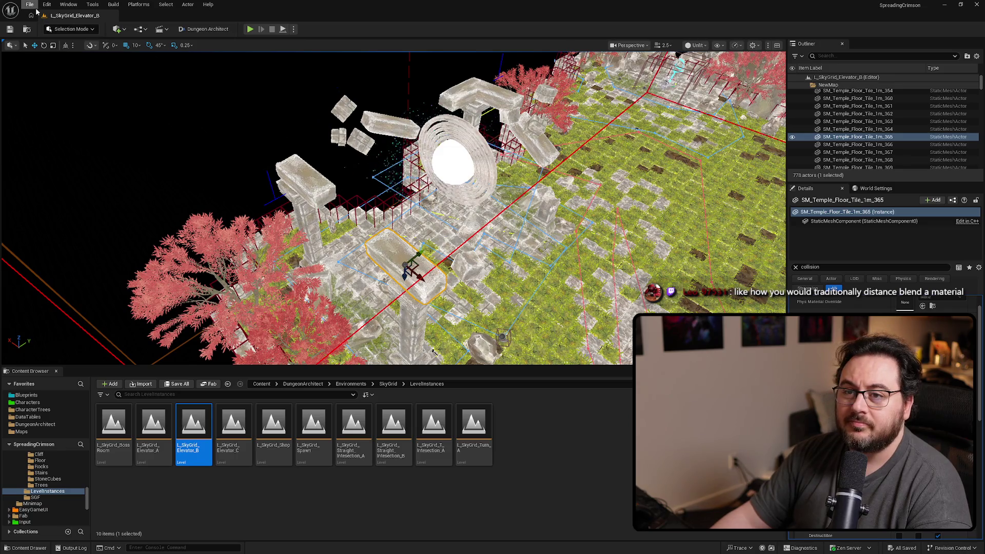
pyautogui.doubleClick(229, 443)
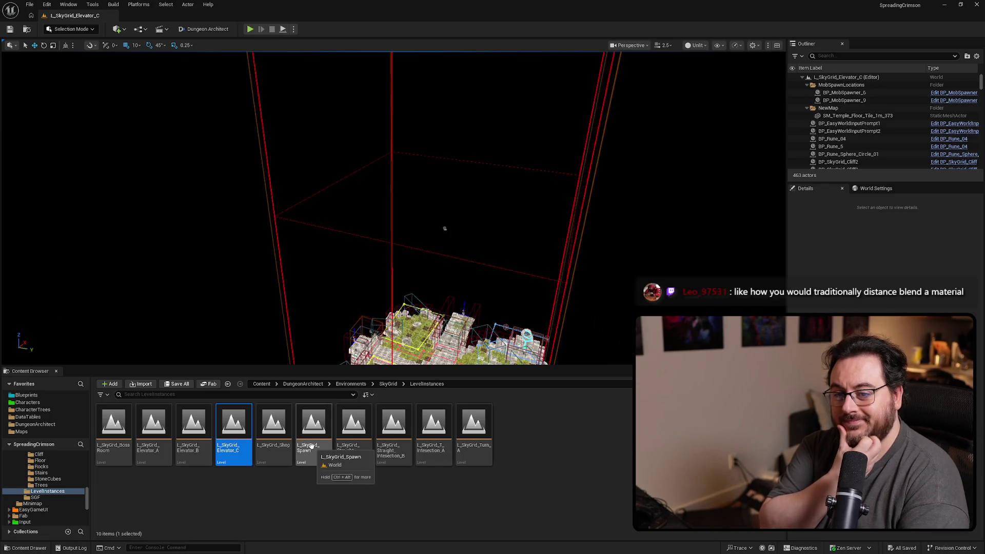
# Step: Frame the whole Elevator_C island and select BP_CustomBlockingVolume415 beside the stairs
pyautogui.scroll(2, 420, 270)
pyautogui.moveTo(459, 202); pyautogui.dragTo(482, 184)
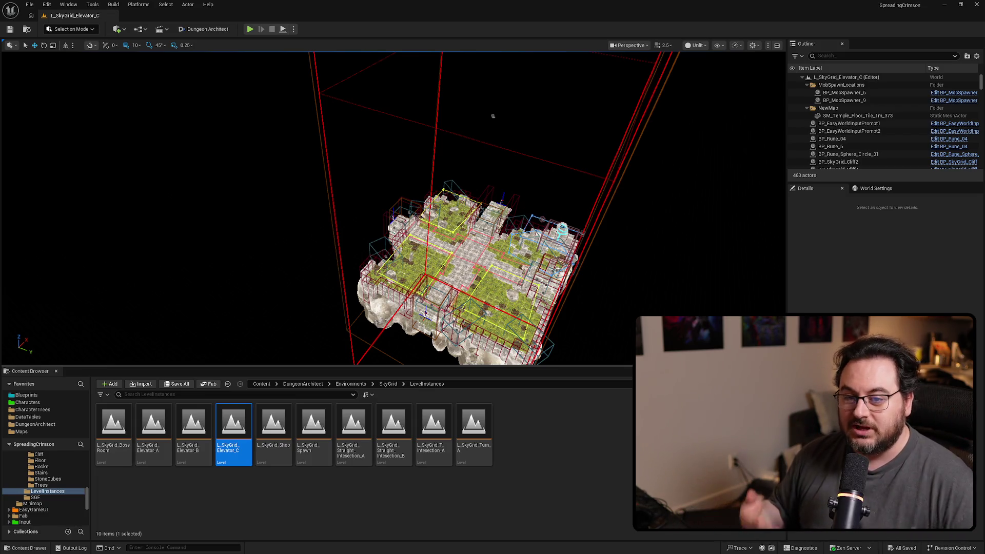
pyautogui.scroll(10, 493, 116)
pyautogui.scroll(10, 393, 208)
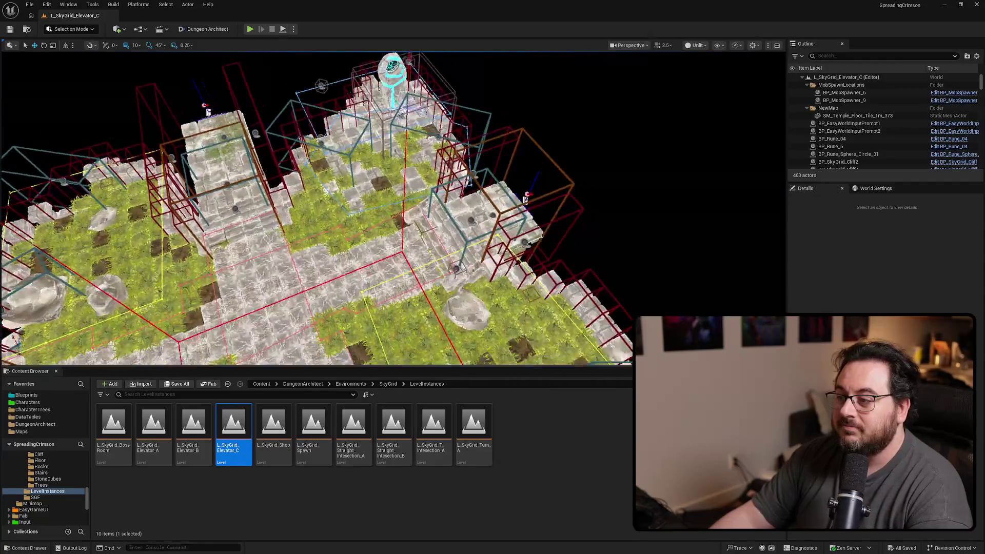
pyautogui.scroll(-10, 393, 208)
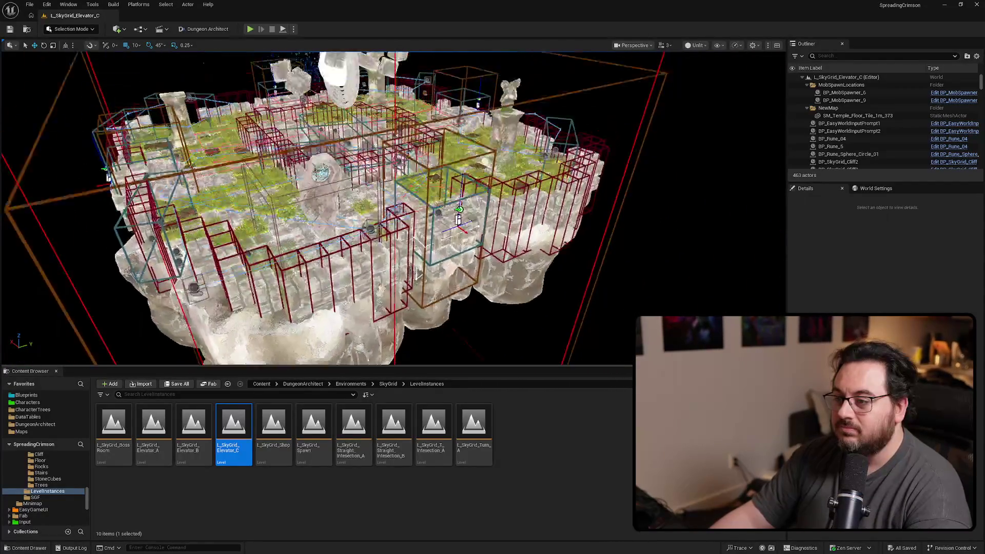
pyautogui.scroll(10, 393, 208)
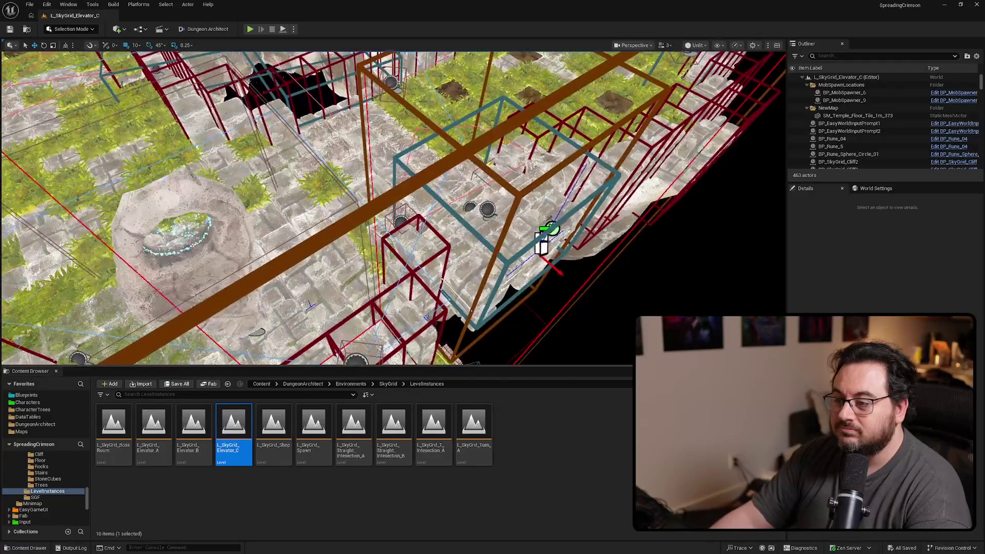
pyautogui.scroll(-10, 393, 207)
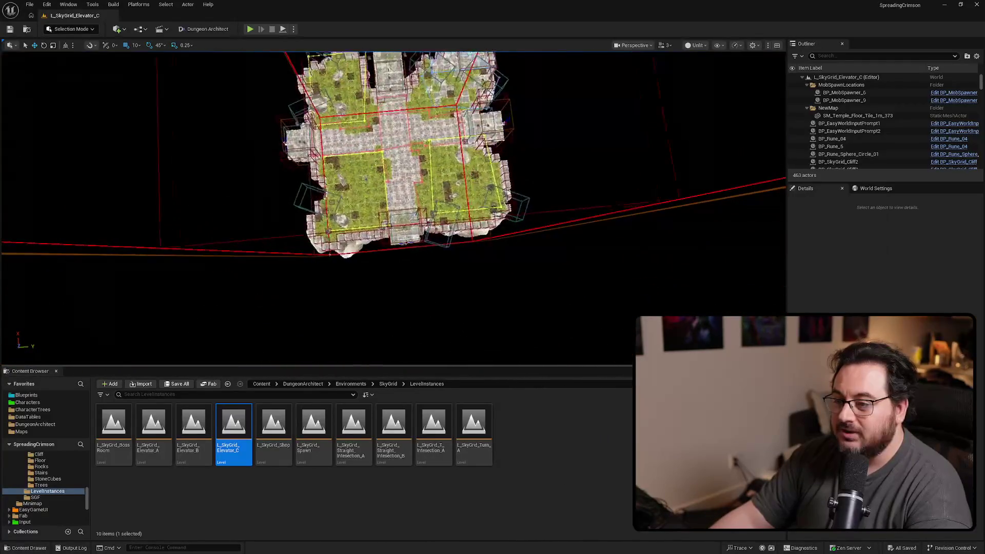
pyautogui.scroll(5, 393, 208)
pyautogui.click(338, 246)
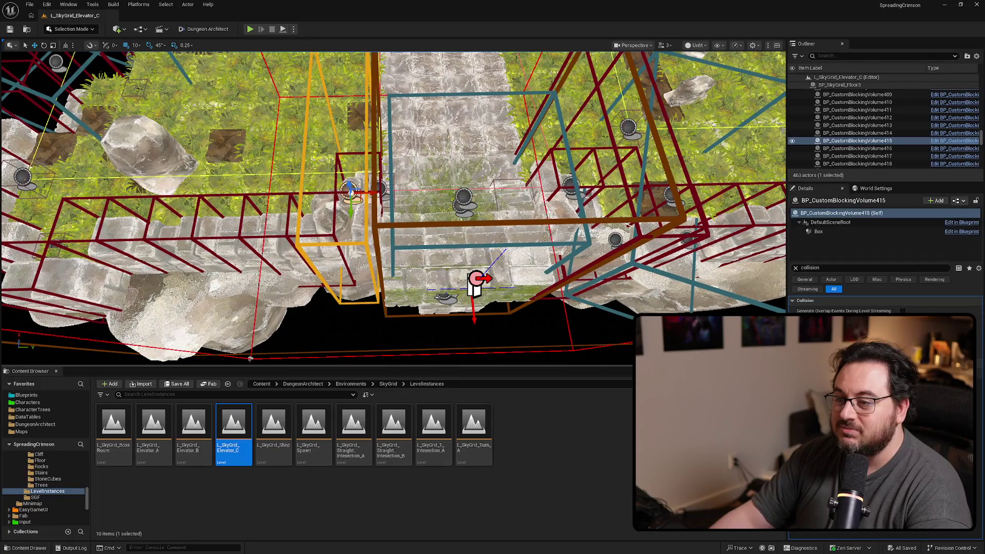
# Step: Multi-select BP_CustomBlockingVolume412 through 419 around the lower island's stairs
pyautogui.keyDown('ctrl'); pyautogui.click(571, 187); pyautogui.keyUp('ctrl')
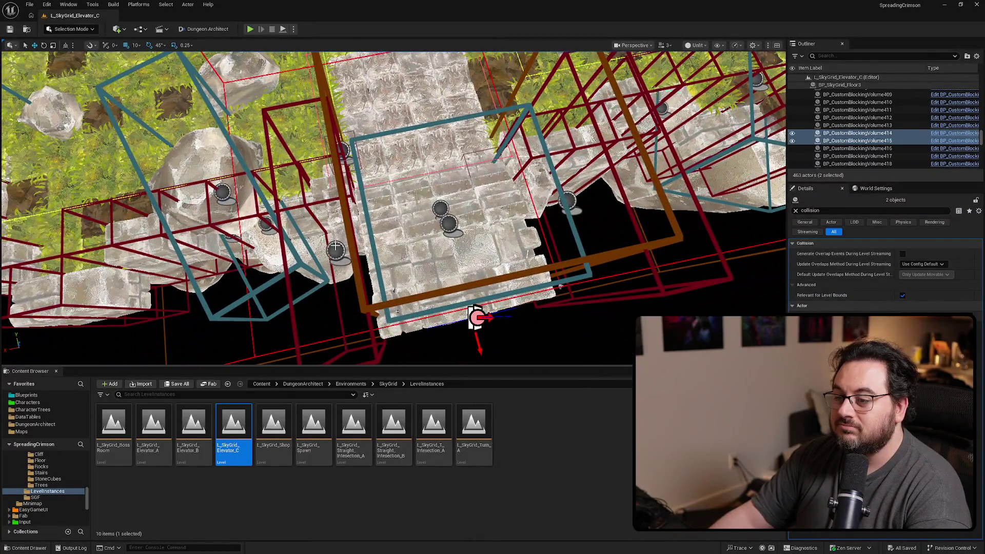
pyautogui.keyDown('ctrl'); pyautogui.click(280, 215); pyautogui.keyUp('ctrl')
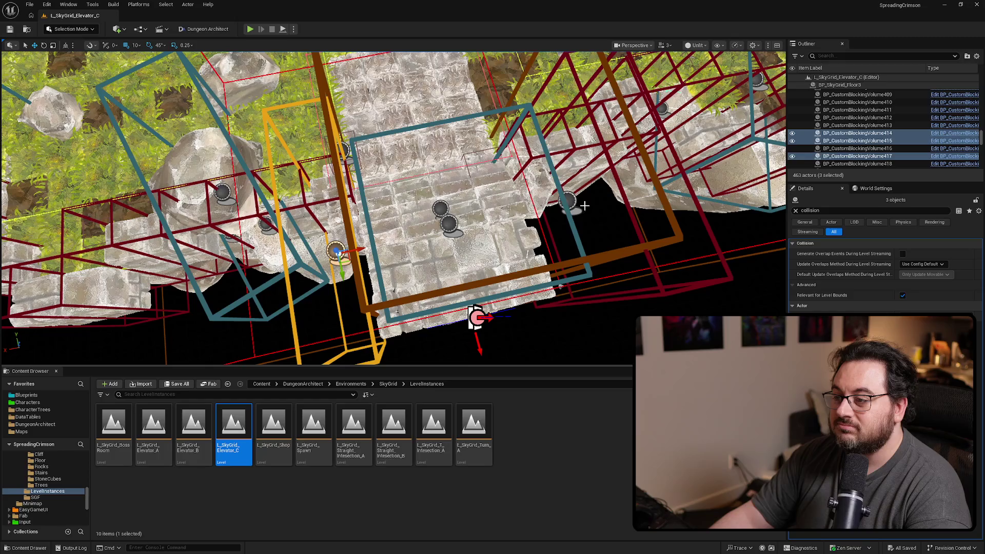
pyautogui.keyDown('ctrl'); pyautogui.click(569, 197); pyautogui.keyUp('ctrl')
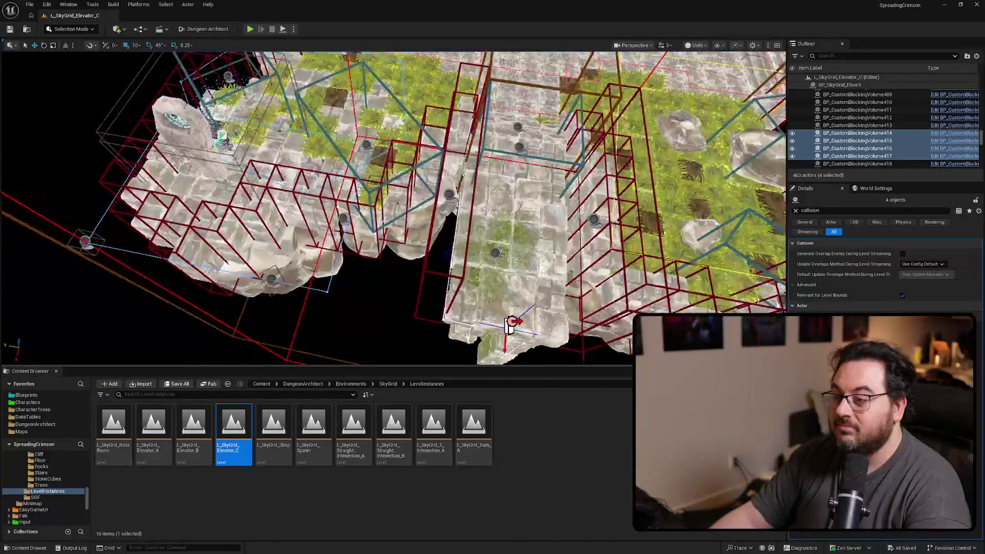
pyautogui.keyDown('ctrl'); pyautogui.click(462, 200); pyautogui.keyUp('ctrl')
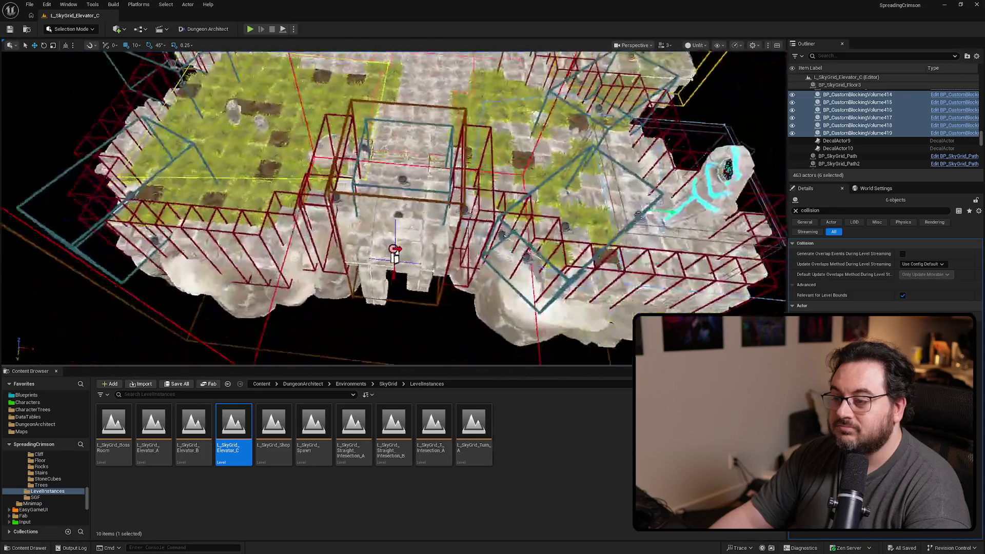
pyautogui.moveTo(394, 205); pyautogui.dragTo(405, 195)
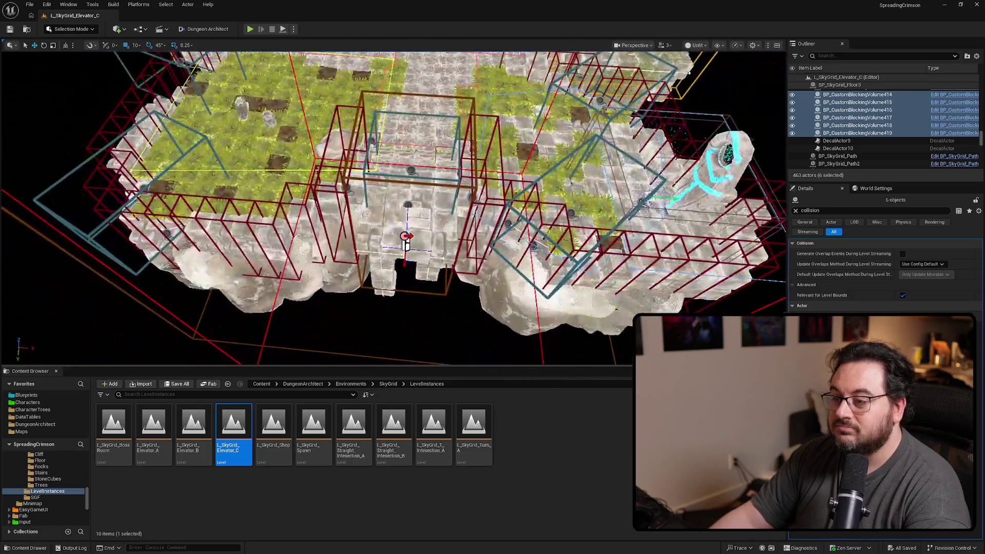
pyautogui.keyDown('ctrl'); pyautogui.click(348, 189); pyautogui.keyUp('ctrl')
pyautogui.keyDown('ctrl'); pyautogui.click(470, 198); pyautogui.keyUp('ctrl')
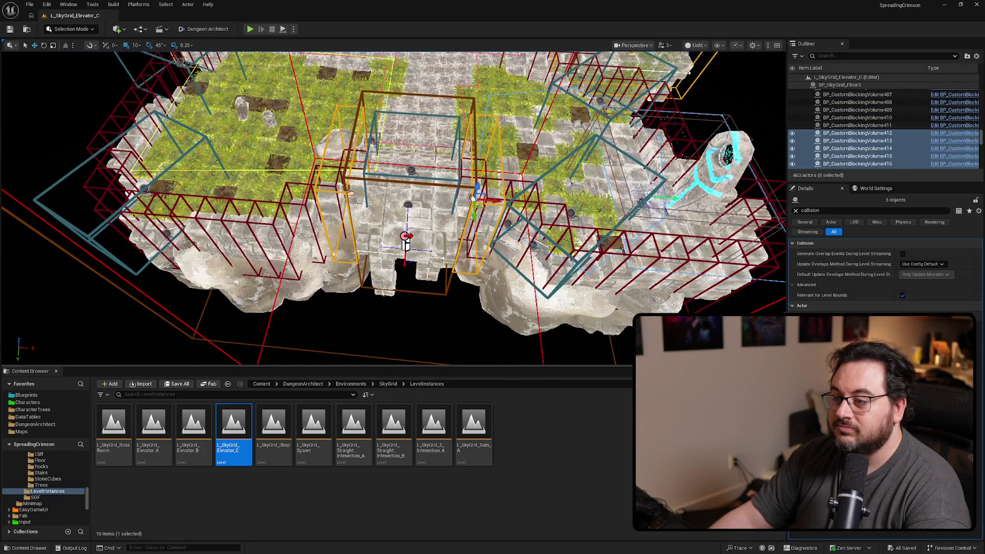
# Step: Duplicate the eight selected blocking volumes onto the upper island
pyautogui.scroll(-10, 469, 198)
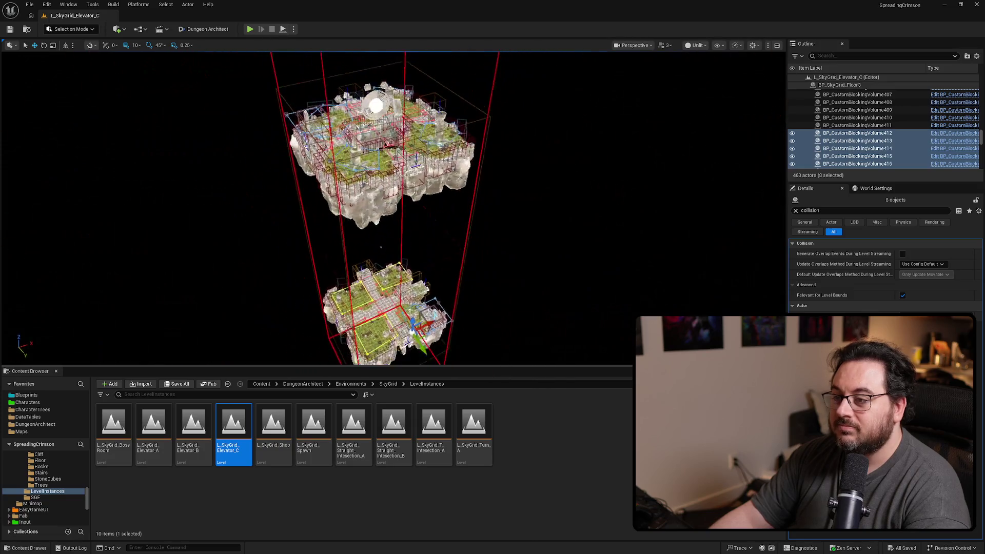
pyautogui.scroll(-2, 416, 163)
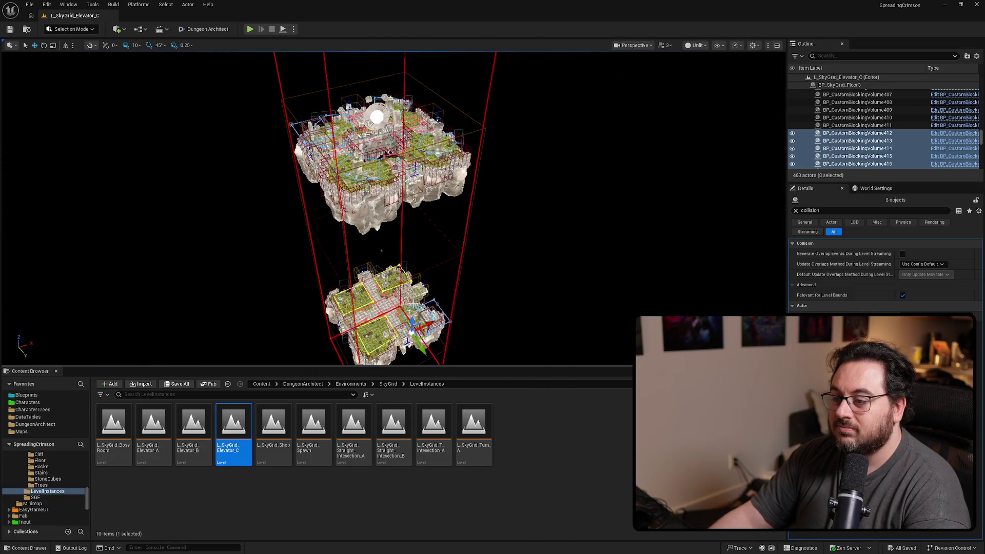
pyautogui.keyDown('alt'); pyautogui.moveTo(413, 319); pyautogui.dragTo(421, 151); pyautogui.keyUp('alt')
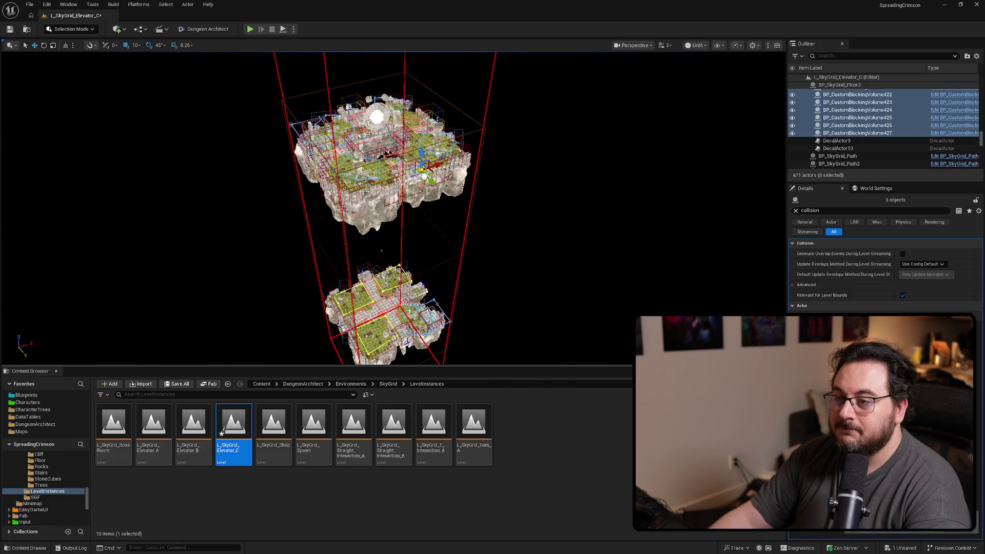
# Step: Delete only copied blocking volume 426, restoring 427 after an accidental deletion
pyautogui.scroll(6, 400, 206)
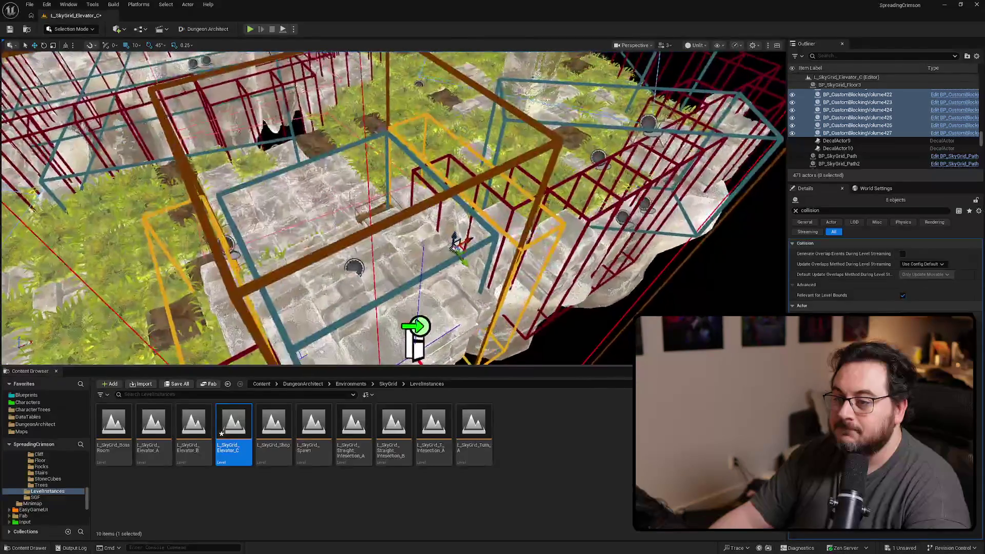
pyautogui.scroll(1, 433, 217)
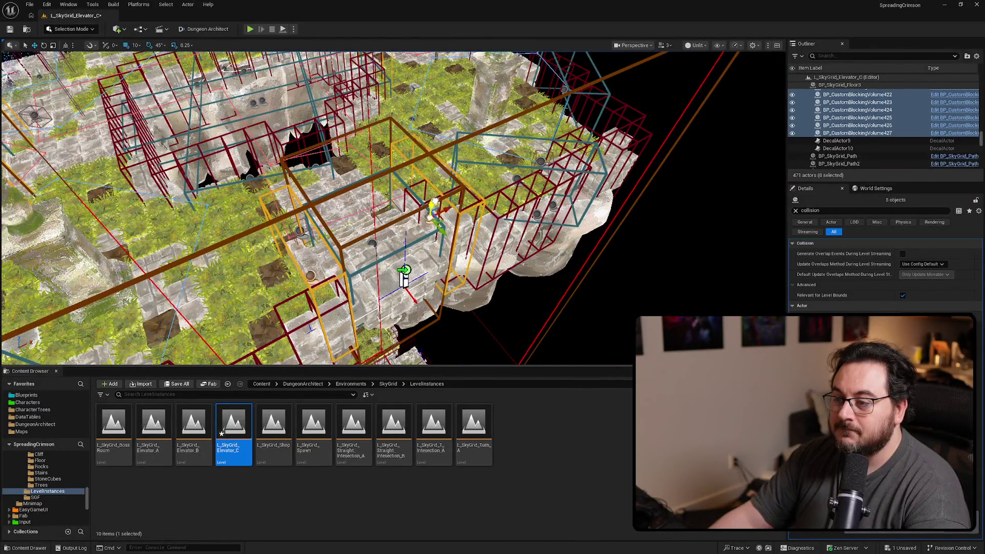
pyautogui.keyDown('alt'); pyautogui.moveTo(394, 205); pyautogui.dragTo(362, 154); pyautogui.keyUp('alt')
pyautogui.moveTo(329, 285)
pyautogui.mouseDown()
pyautogui.moveTo(471, 318)
pyautogui.moveTo(539, 310)
pyautogui.moveTo(549, 202)
pyautogui.moveTo(472, 195)
pyautogui.mouseUp()
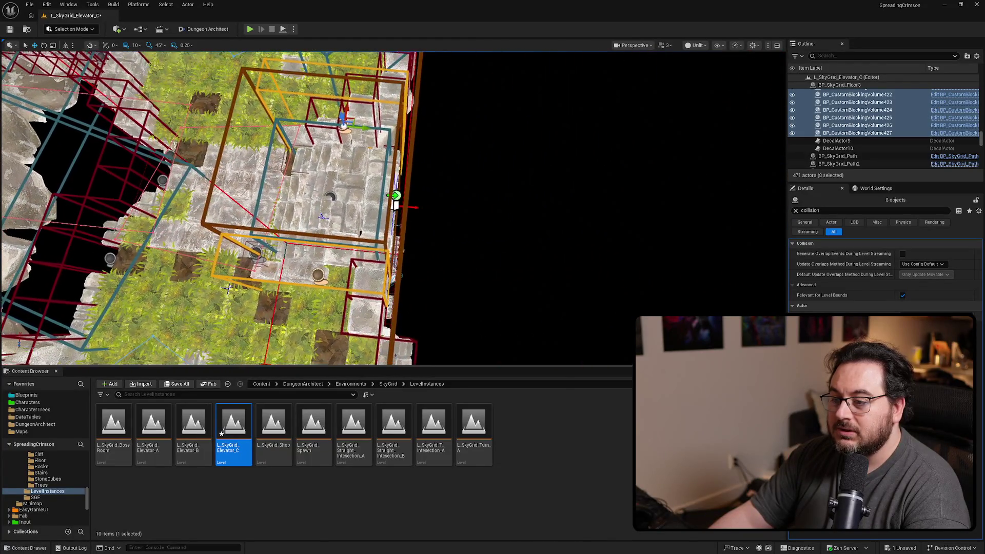
pyautogui.click(857, 125)
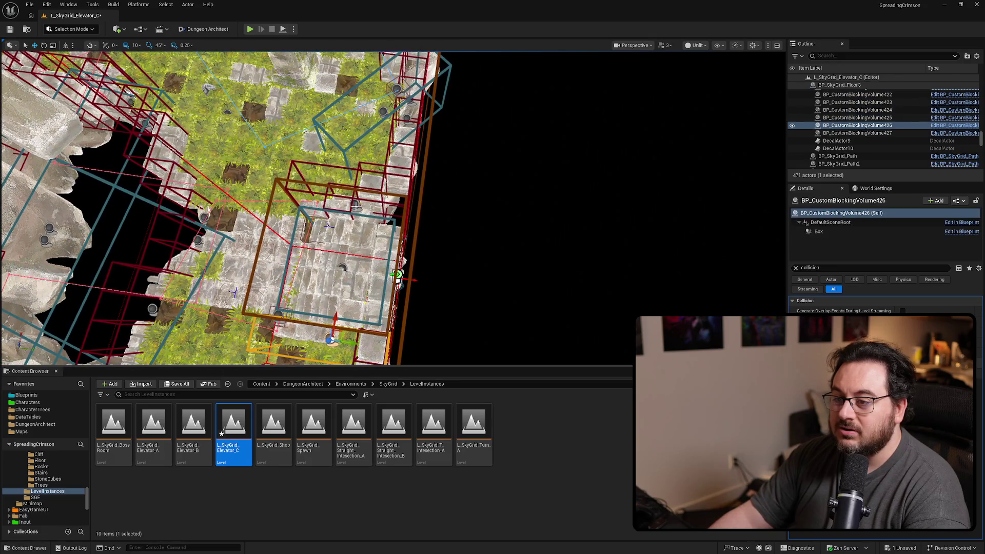
pyautogui.keyDown('ctrl'); pyautogui.click(355, 205); pyautogui.keyUp('ctrl')
pyautogui.press('Delete')
pyautogui.moveTo(355, 205); pyautogui.dragTo(431, 205)
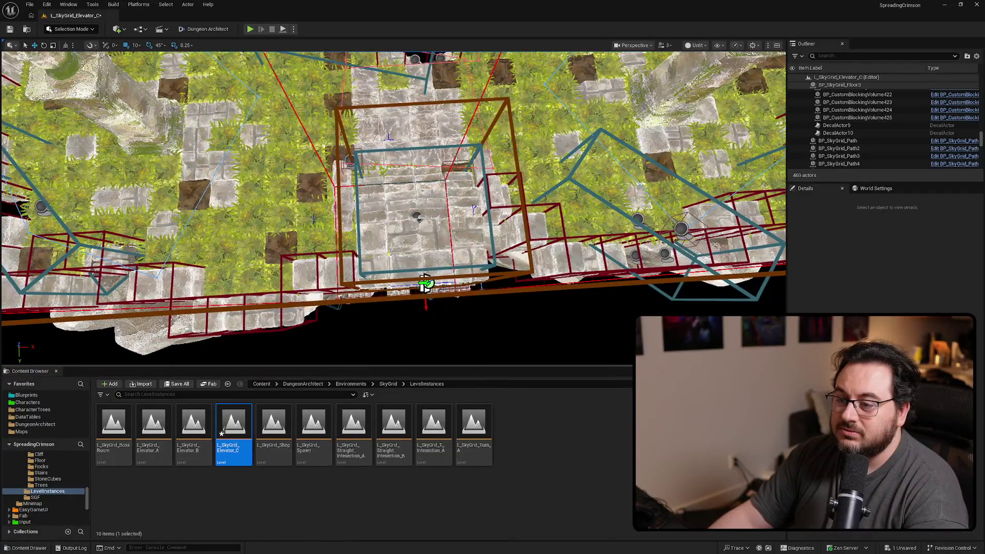
pyautogui.hotkey('ctrl', 'z')
pyautogui.keyDown('ctrl'); pyautogui.click(490, 221); pyautogui.keyUp('ctrl')
pyautogui.press('Delete')
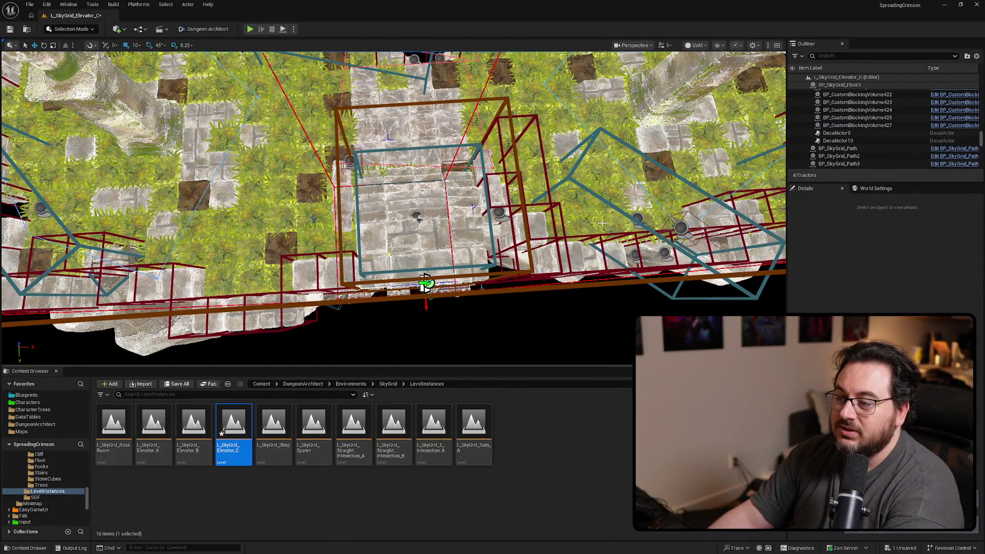
# Step: Frame copied volume 427 and inspect it from side and top views
pyautogui.click(502, 217)
pyautogui.press('f')
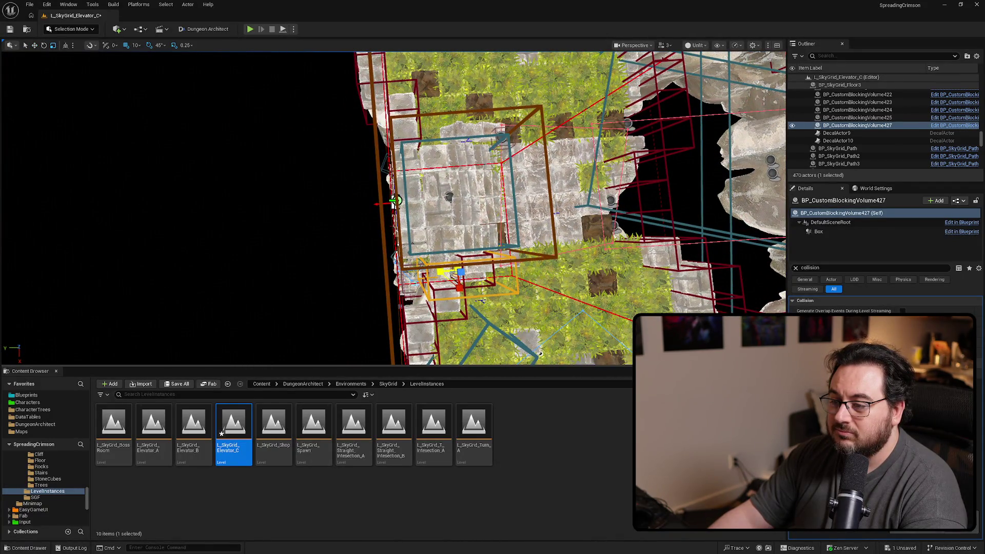
pyautogui.moveTo(395, 205)
pyautogui.mouseDown()
pyautogui.moveTo(328, 236)
pyautogui.moveTo(331, 184)
pyautogui.mouseUp()
pyautogui.moveTo(435, 272)
pyautogui.mouseDown()
pyautogui.moveTo(435, 251)
pyautogui.moveTo(435, 272)
pyautogui.mouseUp()
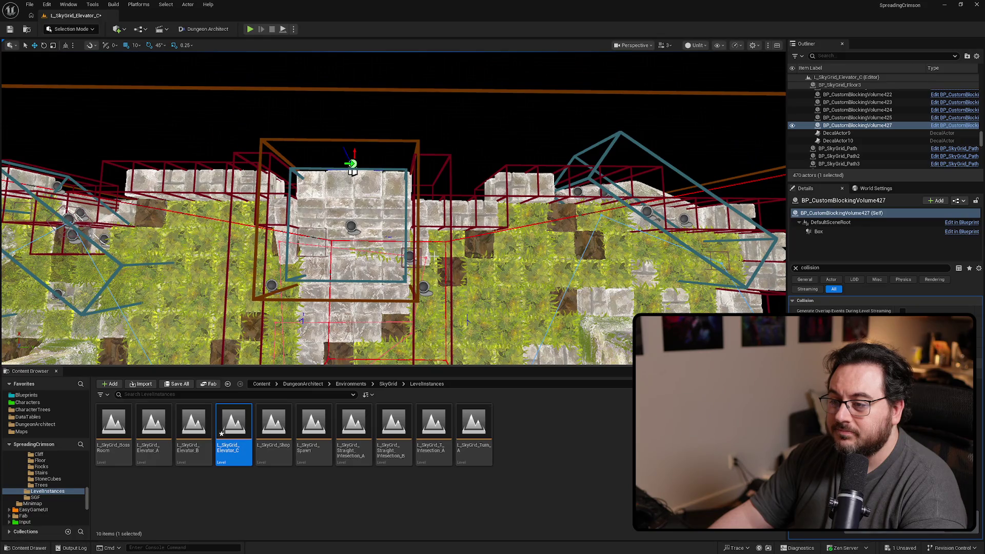
# Step: Select blocking volumes 424 and 425 and shift them along the Y axis
pyautogui.click(448, 156)
pyautogui.scroll(-5, 448, 156)
pyautogui.moveTo(448, 156)
pyautogui.mouseDown()
pyautogui.moveTo(462, 205)
pyautogui.moveTo(451, 195)
pyautogui.mouseUp()
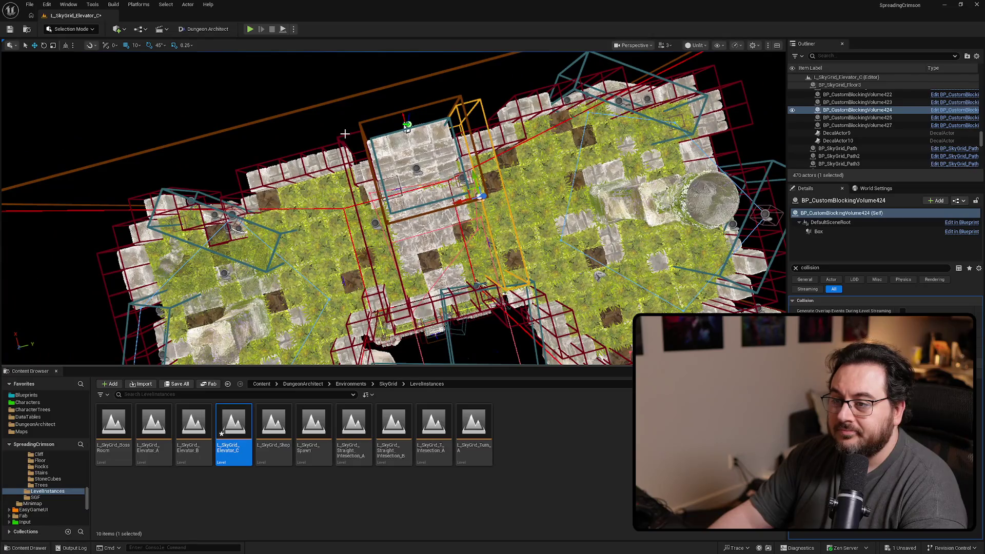
pyautogui.keyDown('ctrl'); pyautogui.click(347, 134); pyautogui.keyUp('ctrl')
pyautogui.moveTo(371, 208); pyautogui.dragTo(379, 247)
pyautogui.moveTo(371, 208)
pyautogui.mouseDown()
pyautogui.moveTo(365, 146)
pyautogui.moveTo(352, 194)
pyautogui.mouseUp()
pyautogui.moveTo(254, 180); pyautogui.dragTo(255, 187)
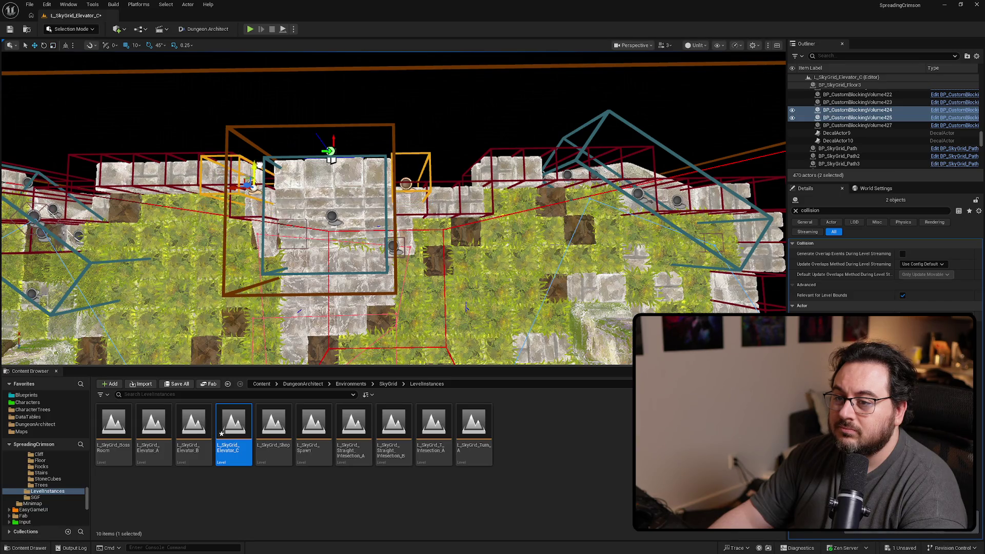
pyautogui.moveTo(259, 162)
pyautogui.mouseDown()
pyautogui.moveTo(277, 200)
pyautogui.moveTo(308, 205)
pyautogui.mouseUp()
pyautogui.moveTo(326, 159)
pyautogui.mouseDown()
pyautogui.moveTo(477, 60)
pyautogui.moveTo(406, 48)
pyautogui.mouseUp()
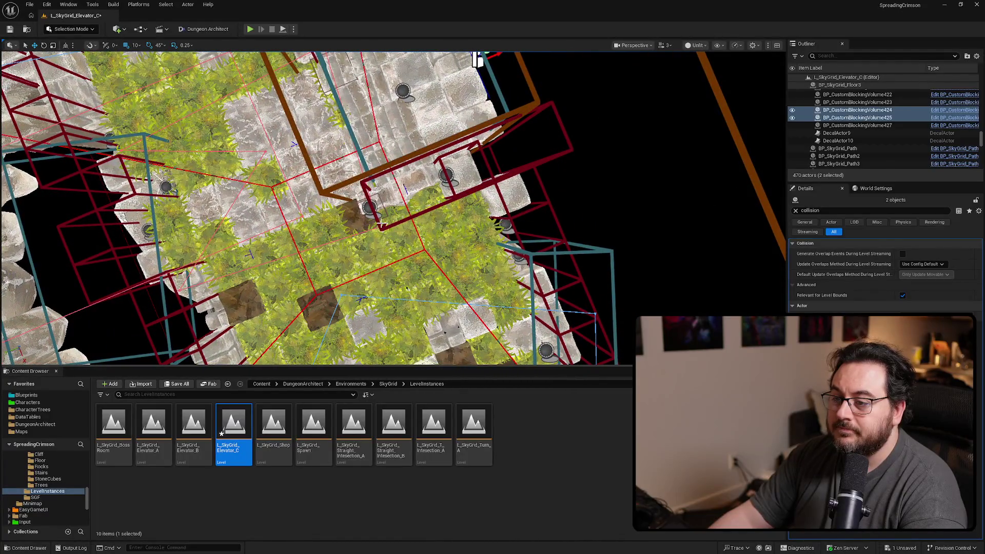
pyautogui.click(407, 88)
# Step: Select blocking volumes 422 and 423 and zoom in on them
pyautogui.moveTo(406, 89)
pyautogui.mouseDown()
pyautogui.moveTo(479, 228)
pyautogui.moveTo(458, 230)
pyautogui.moveTo(482, 233)
pyautogui.moveTo(405, 205)
pyautogui.moveTo(445, 200)
pyautogui.mouseUp()
pyautogui.keyDown('ctrl'); pyautogui.click(474, 213); pyautogui.keyUp('ctrl')
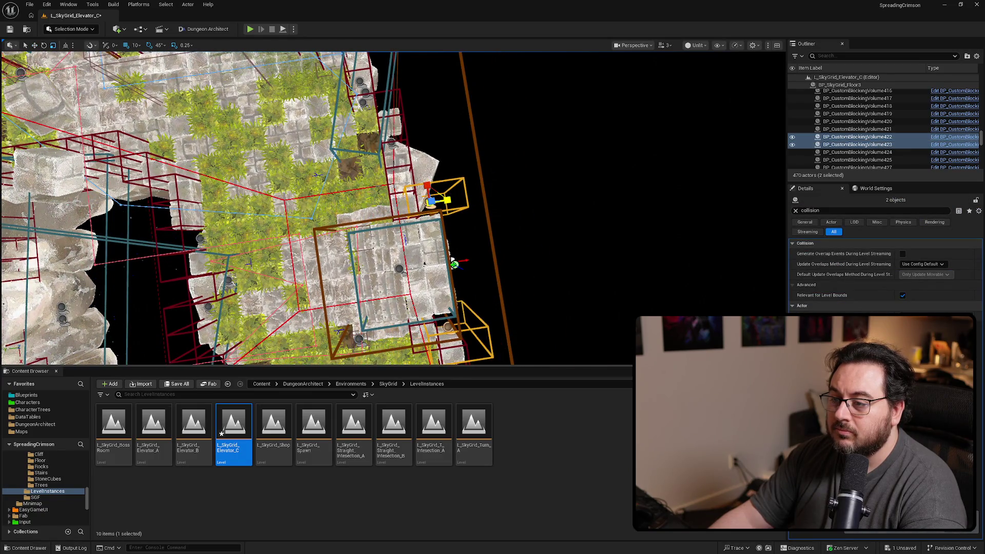
pyautogui.moveTo(453, 261); pyautogui.dragTo(475, 273)
pyautogui.moveTo(469, 195); pyautogui.dragTo(434, 231)
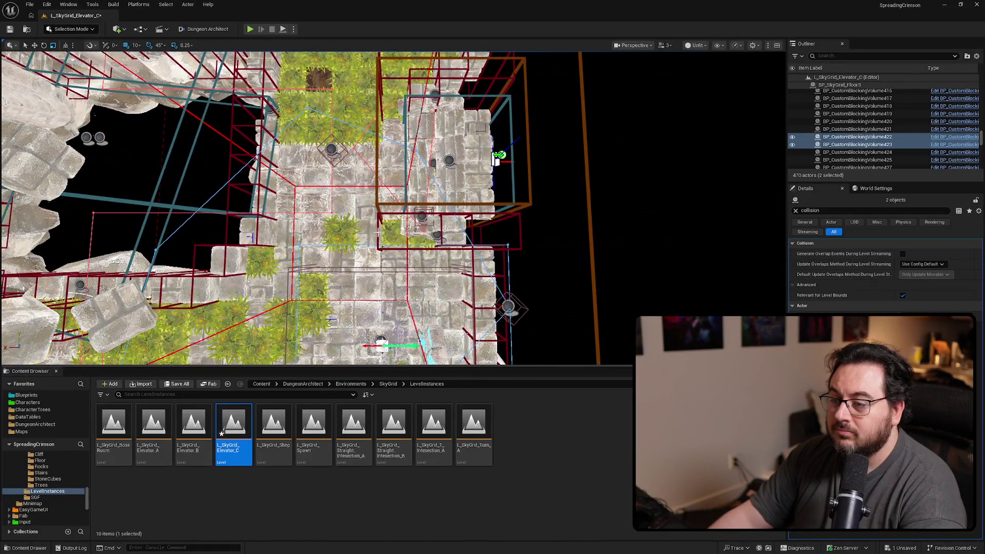
# Step: Move blocking volumes 420 and 421 at the stair edge and save Elevator C
pyautogui.click(497, 157)
pyautogui.moveTo(496, 156); pyautogui.dragTo(479, 250)
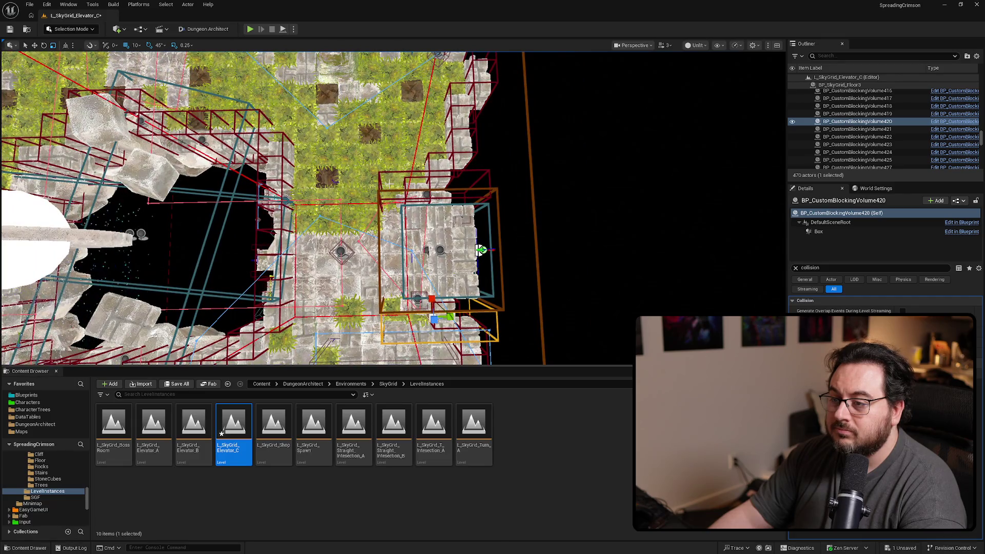
pyautogui.keyDown('ctrl'); pyautogui.click(489, 175); pyautogui.keyUp('ctrl')
pyautogui.press('f')
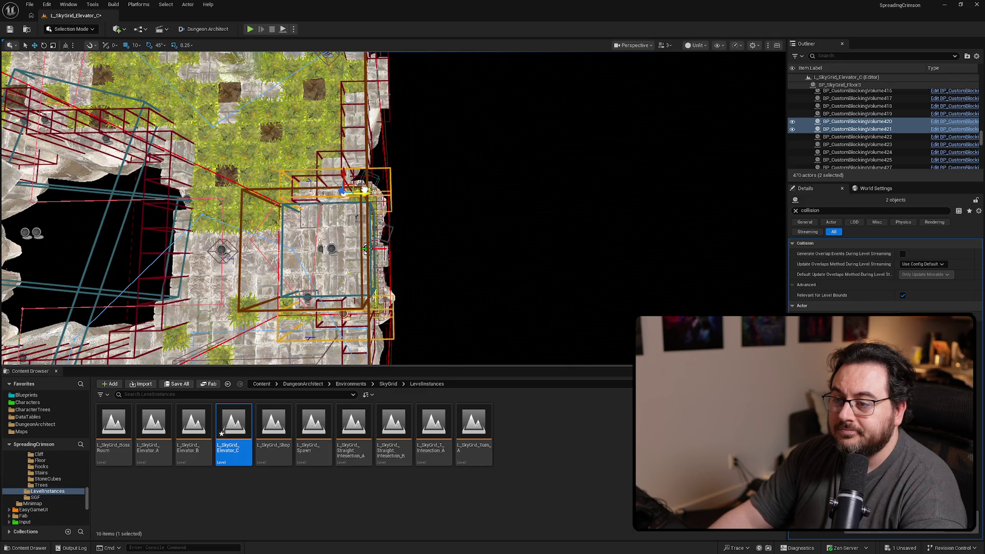
pyautogui.moveTo(367, 192); pyautogui.dragTo(374, 183)
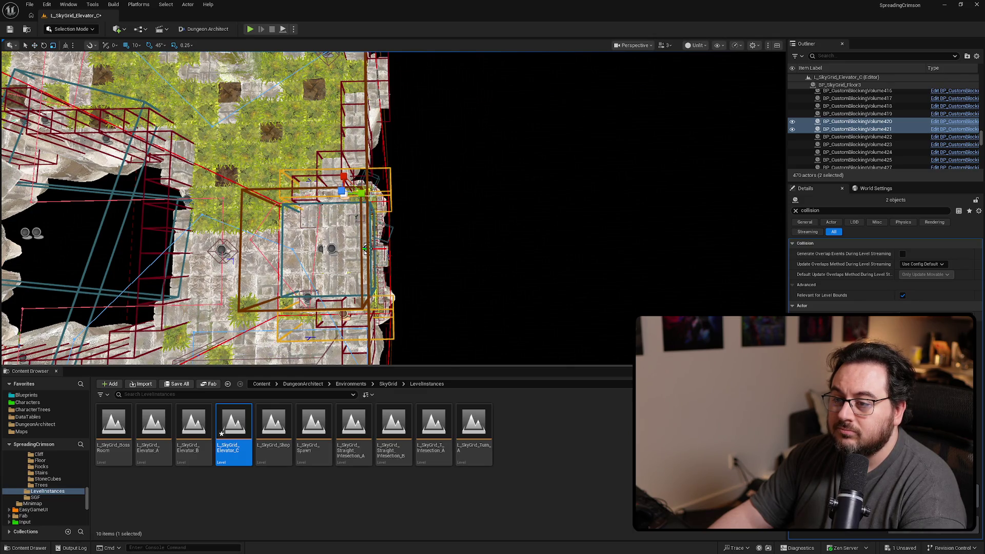
pyautogui.scroll(5, 367, 250)
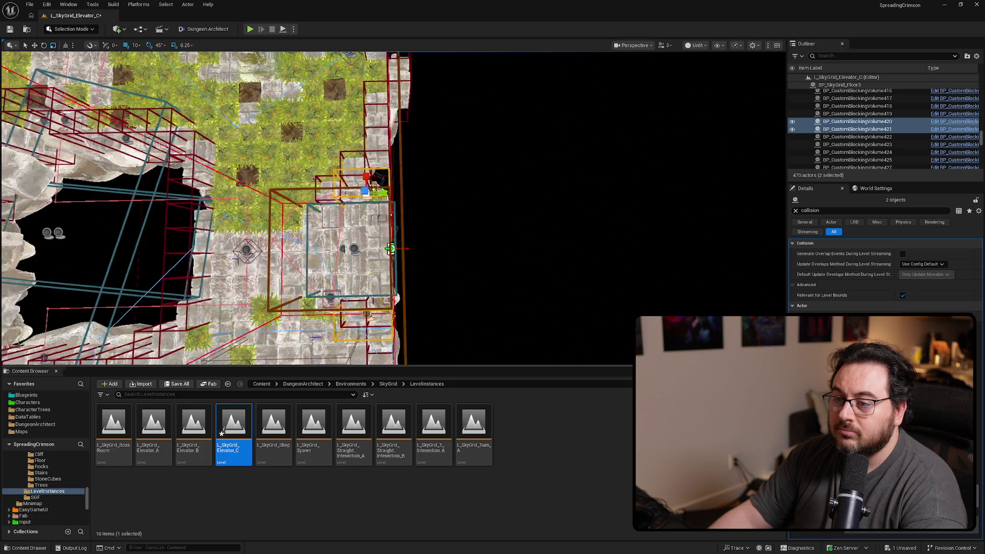
pyautogui.scroll(1, 434, 226)
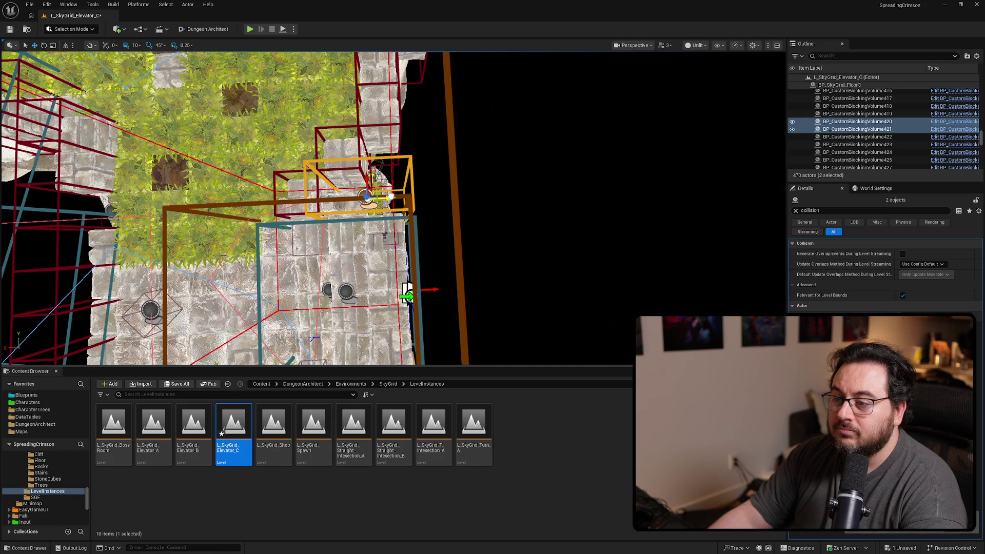
pyautogui.scroll(-10, 393, 196)
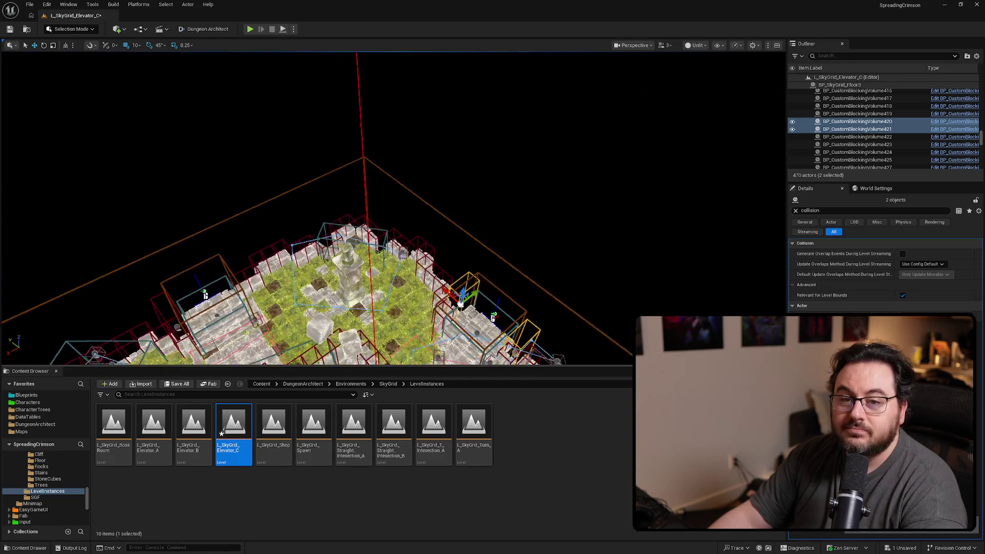
pyautogui.scroll(10, 359, 206)
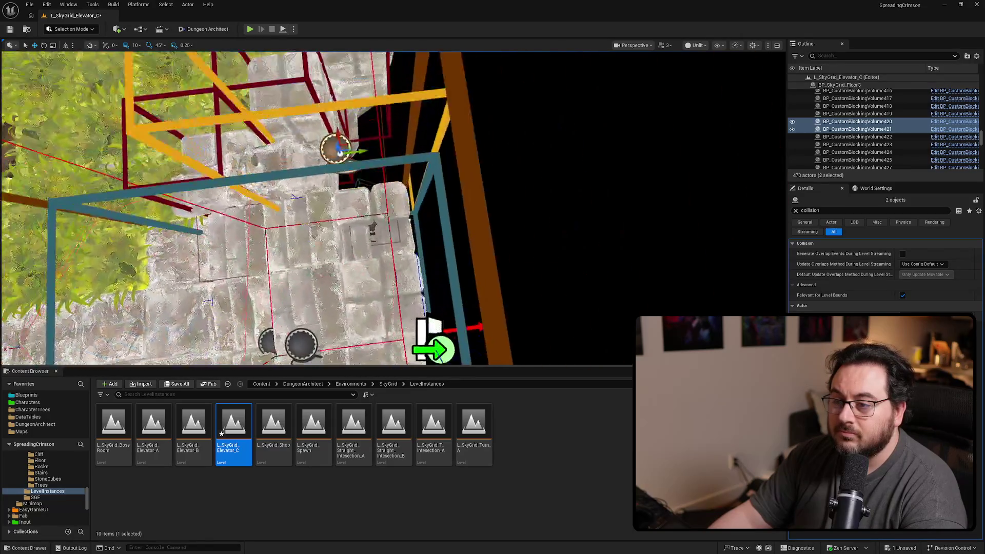
pyautogui.moveTo(359, 205)
pyautogui.mouseDown()
pyautogui.moveTo(418, 233)
pyautogui.moveTo(415, 224)
pyautogui.mouseUp()
pyautogui.hotkey('ctrl', 's')
# Step: Open L_SkyGrid_Elevator_A, then L_SkyGrid_Elevator_B, from the Content Browser
pyautogui.click(144, 429)
pyautogui.doubleClick(144, 430)
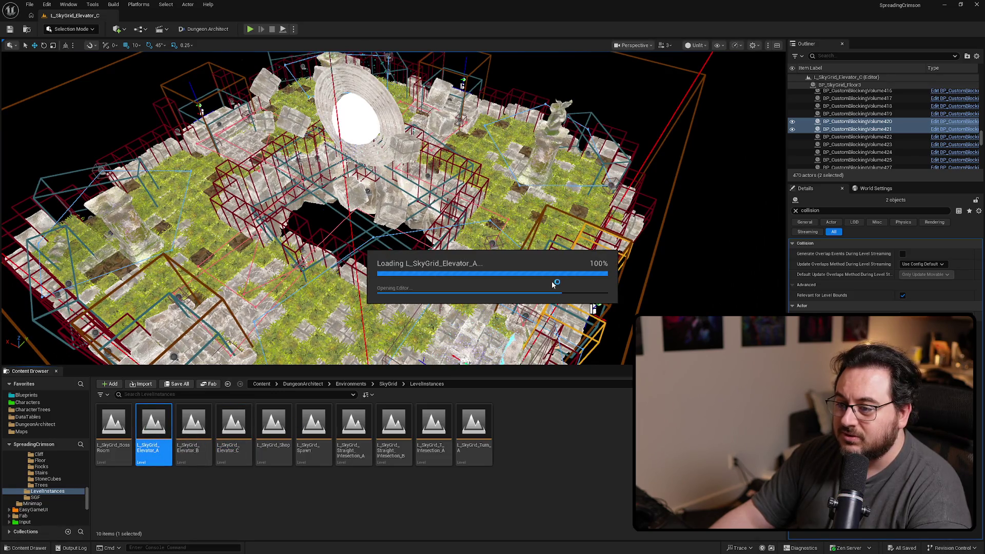
pyautogui.scroll(5, 389, 205)
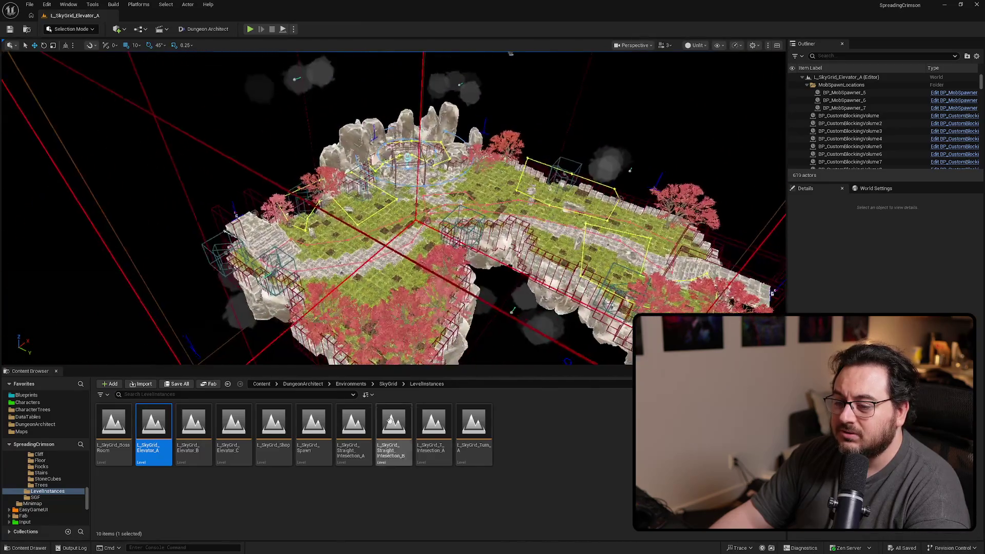
pyautogui.click(189, 431)
pyautogui.doubleClick(190, 432)
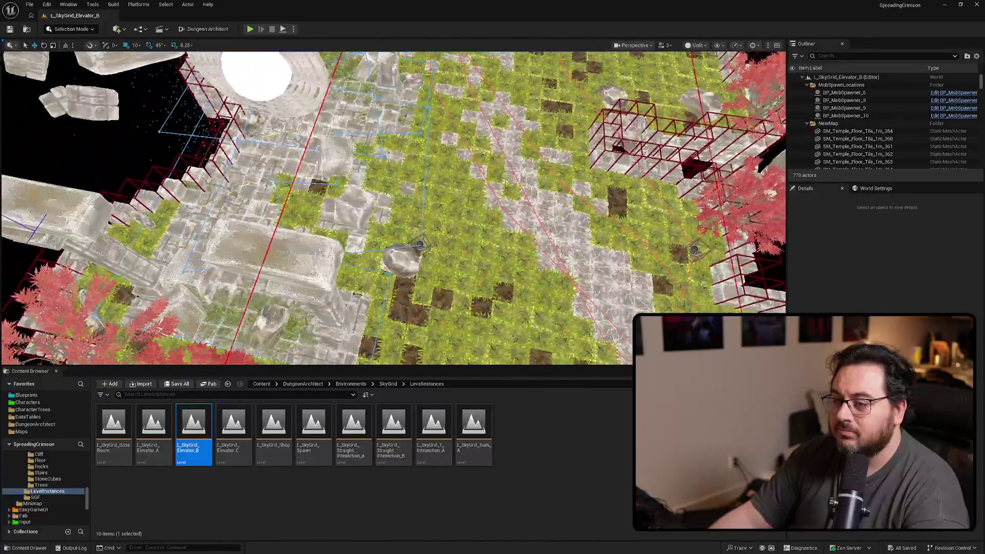
pyautogui.moveTo(356, 294); pyautogui.dragTo(449, 241)
# Step: Inspect the temple pieces, selecting the stone block and floor tiles 1m_3 and 1m_365
pyautogui.click(449, 242)
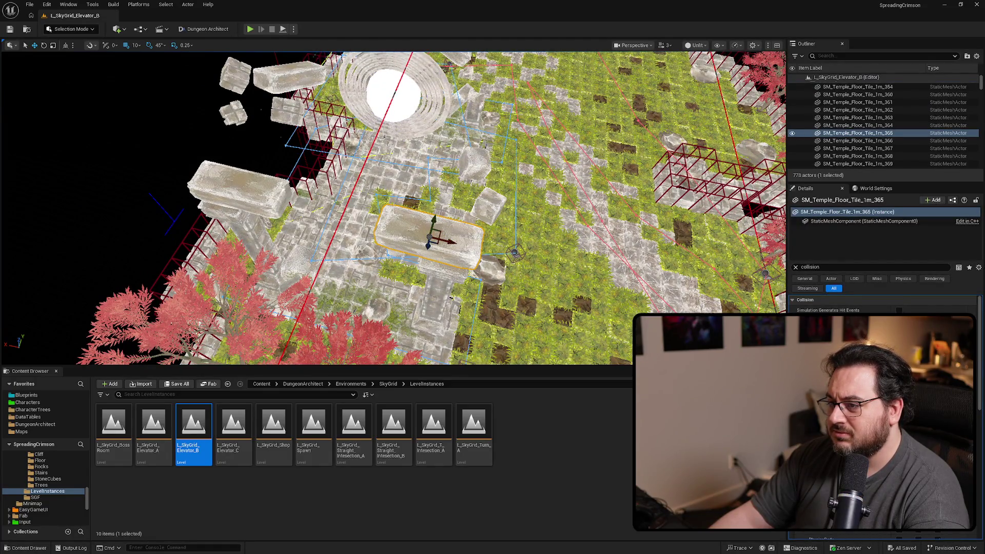
pyautogui.click(476, 158)
pyautogui.moveTo(476, 158)
pyautogui.mouseDown()
pyautogui.moveTo(564, 149)
pyautogui.moveTo(775, 154)
pyautogui.moveTo(744, 169)
pyautogui.mouseUp()
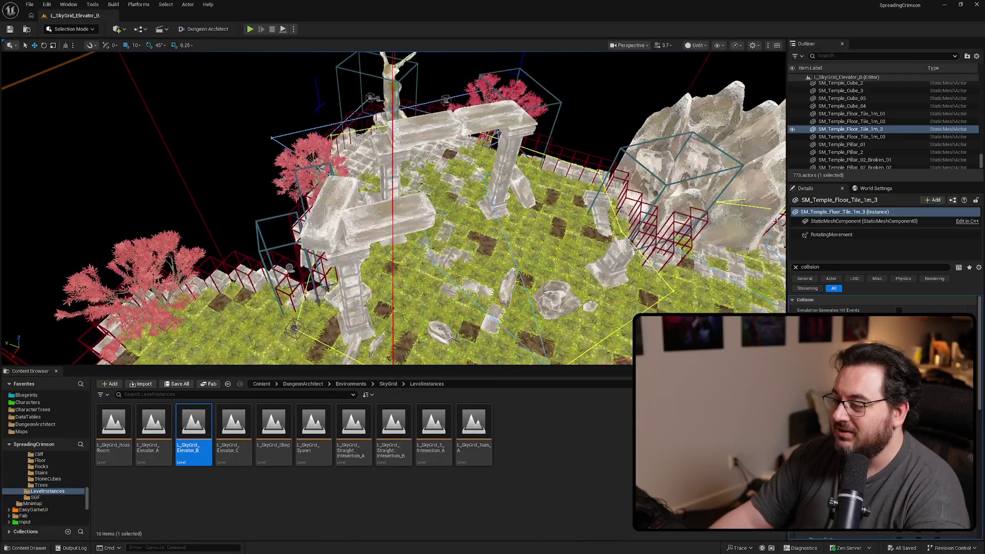
pyautogui.click(430, 132)
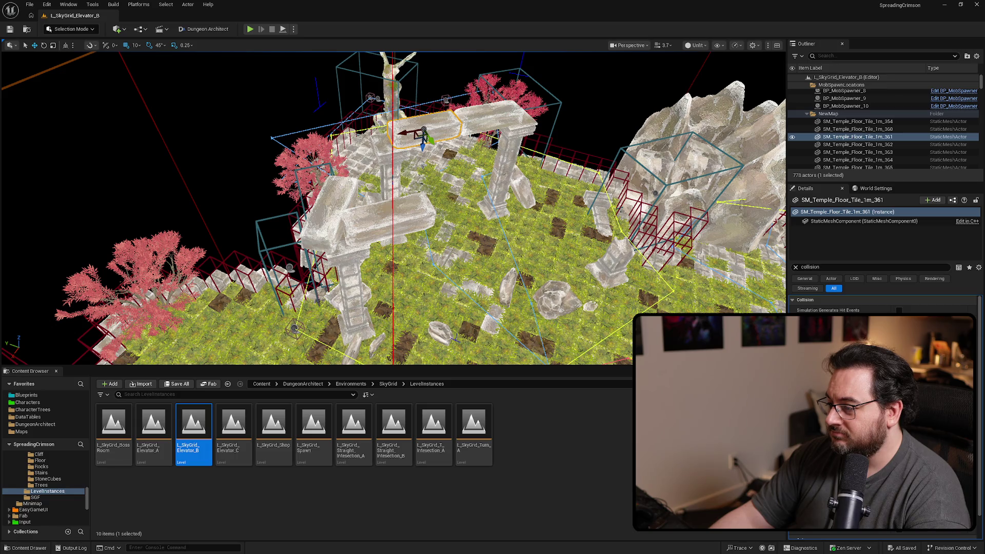
pyautogui.moveTo(423, 131)
pyautogui.mouseDown()
pyautogui.moveTo(320, 137)
pyautogui.moveTo(279, 118)
pyautogui.moveTo(374, 159)
pyautogui.mouseUp()
pyautogui.click(359, 147)
# Step: Select the four stone slabs resting on the arches together
pyautogui.click(406, 280)
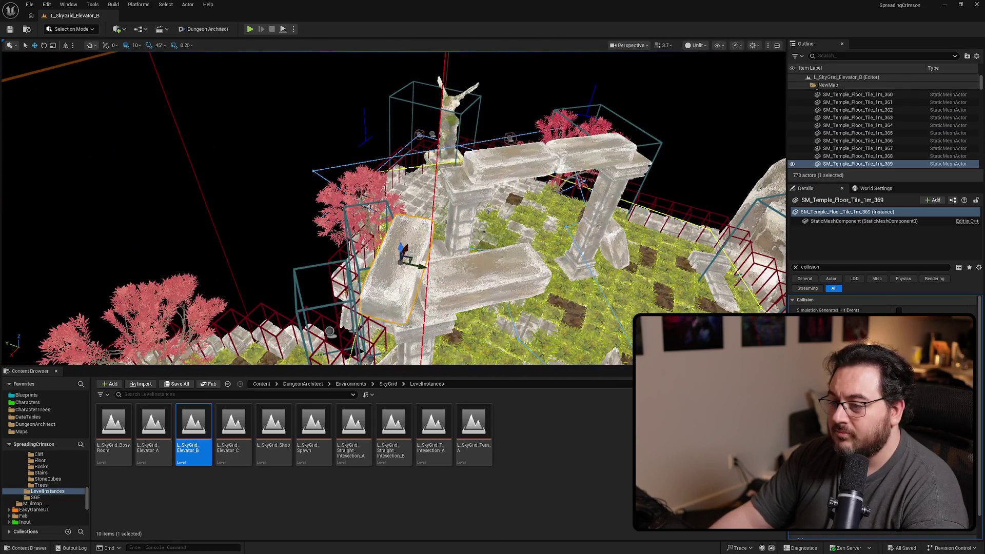
pyautogui.keyDown('ctrl'); pyautogui.click(468, 284); pyautogui.keyUp('ctrl')
pyautogui.keyDown('ctrl'); pyautogui.click(505, 166); pyautogui.keyUp('ctrl')
pyautogui.keyDown('ctrl'); pyautogui.click(569, 152); pyautogui.keyUp('ctrl')
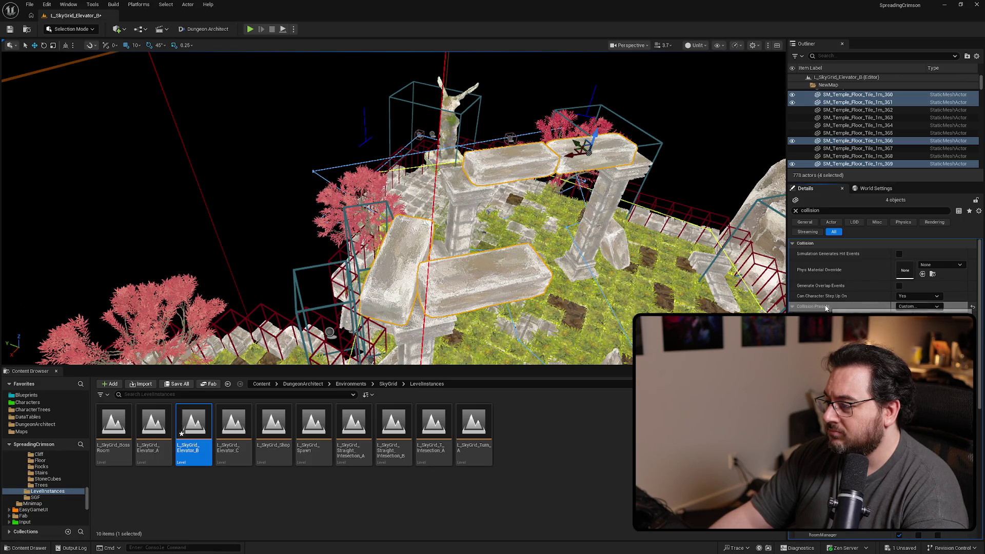
# Step: Select arch pillars 15, 19 and 20 and set their Collision Preset to Custom
pyautogui.scroll(-3, 883, 272)
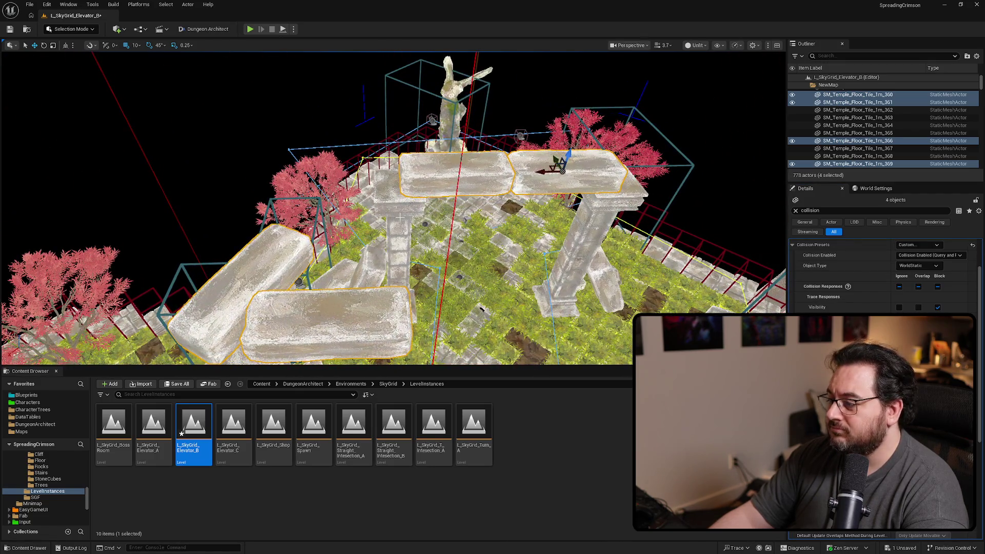
pyautogui.click(401, 219)
pyautogui.keyDown('ctrl'); pyautogui.click(586, 234); pyautogui.keyUp('ctrl')
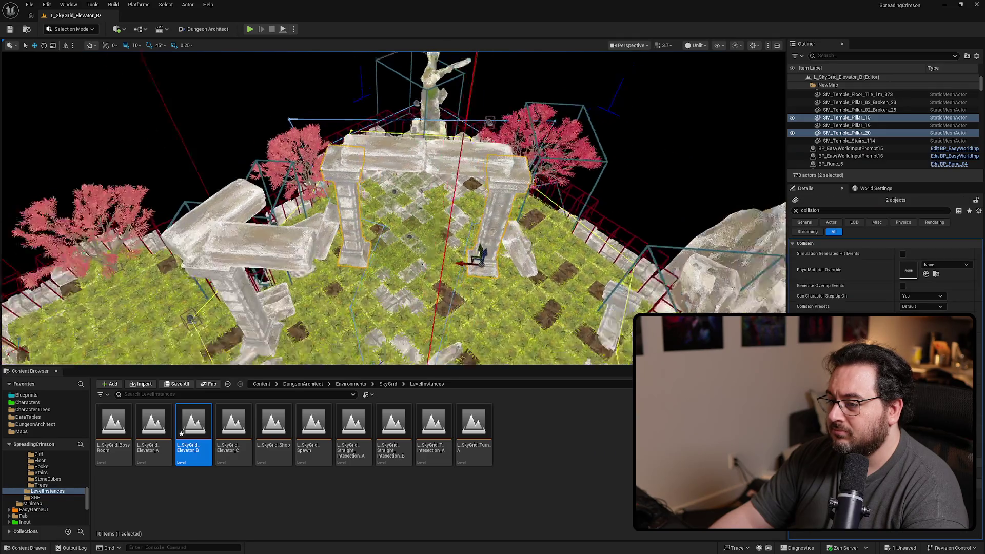
pyautogui.keyDown('ctrl'); pyautogui.click(227, 221); pyautogui.keyUp('ctrl')
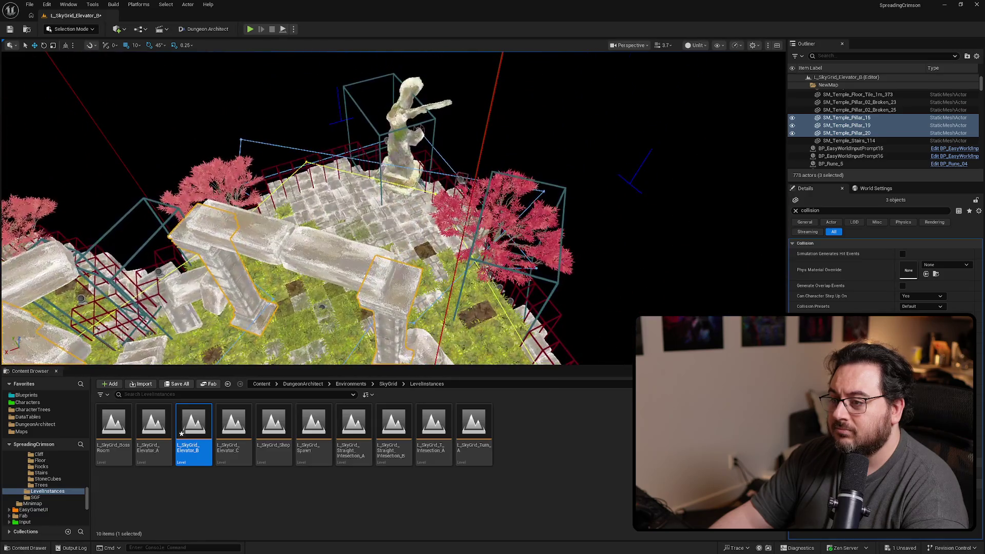
pyautogui.click(928, 306)
pyautogui.click(918, 324)
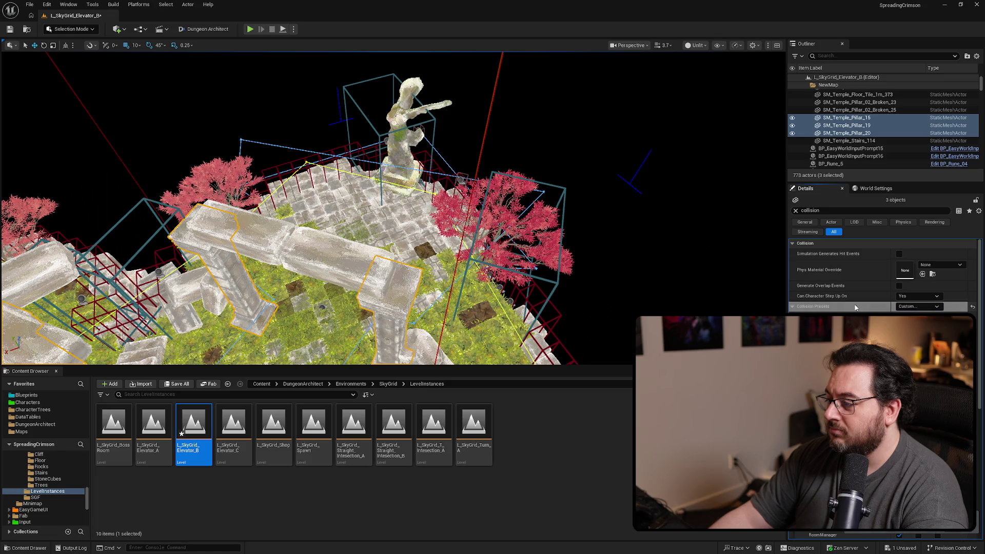
# Step: Check the arch floor tiles, focus on SM_Temple_Floor_Tile_1m_3, and save L_SkyGrid_Elevator_B
pyautogui.scroll(-3, 882, 277)
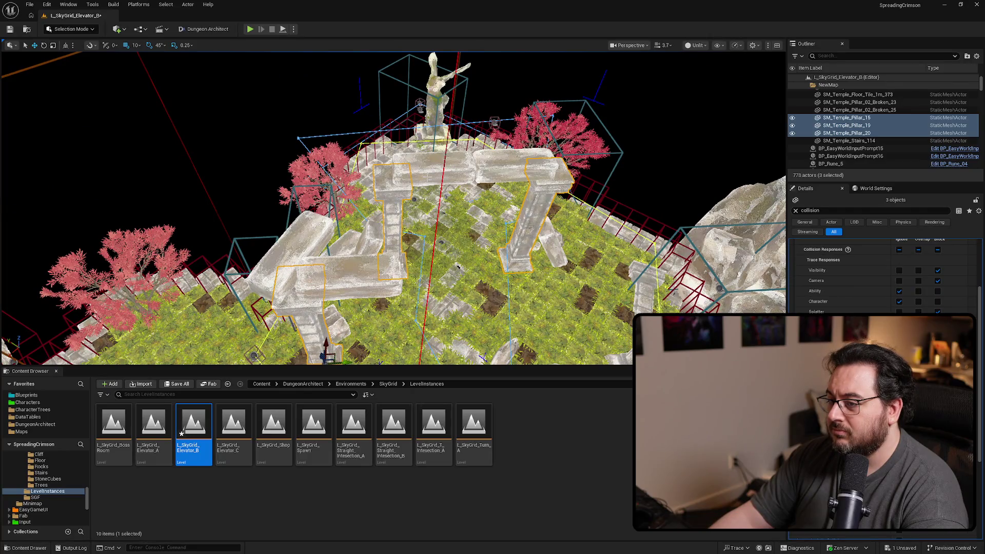
pyautogui.keyDown('ctrl'); pyautogui.click(458, 267); pyautogui.keyUp('ctrl')
pyautogui.press('f')
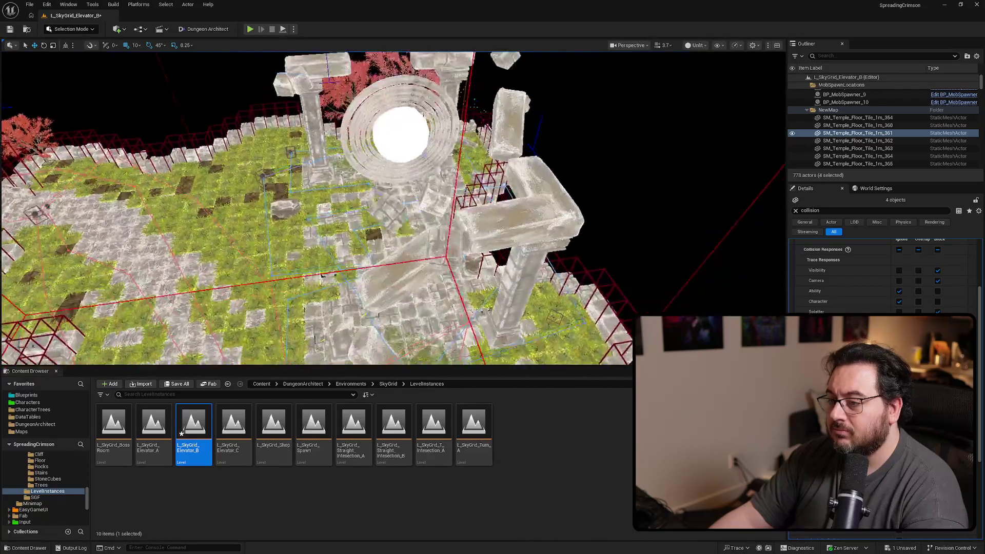
pyautogui.keyDown('ctrl'); pyautogui.click(518, 261); pyautogui.keyUp('ctrl')
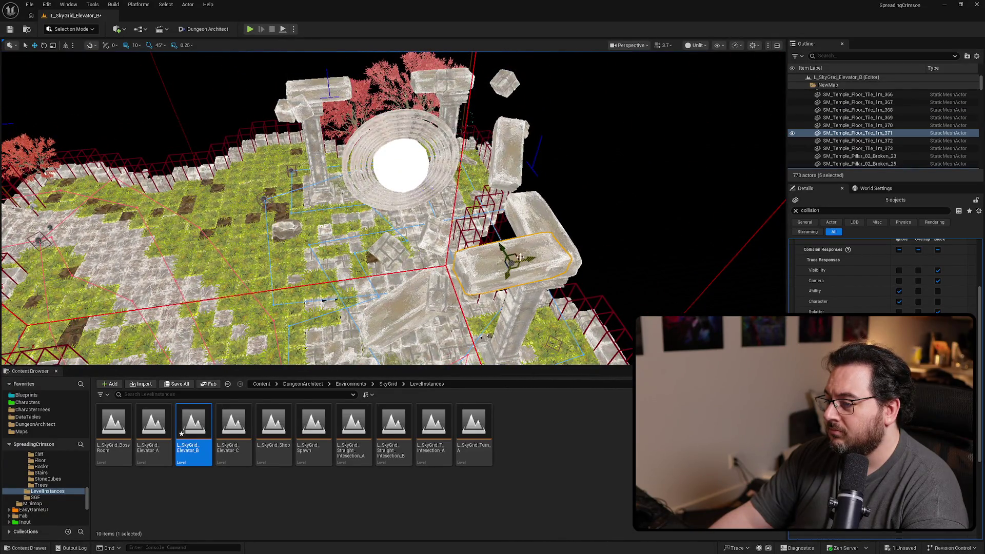
pyautogui.click(511, 267)
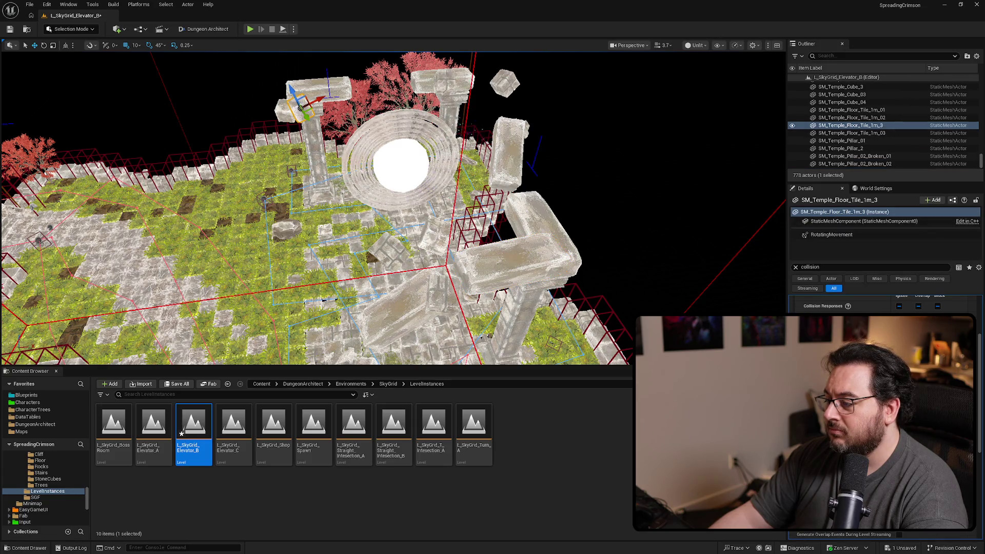
pyautogui.press('f')
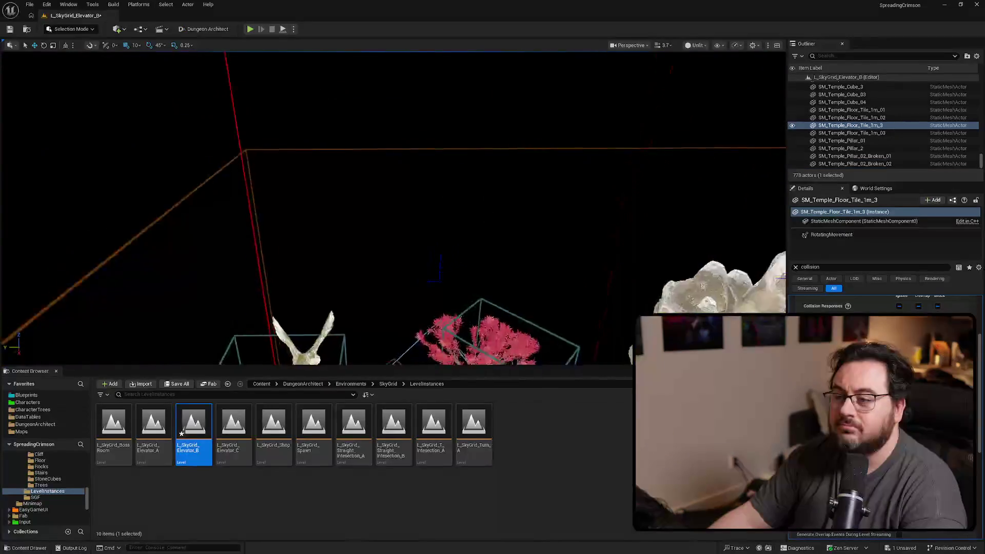
pyautogui.hotkey('ctrl', 's')
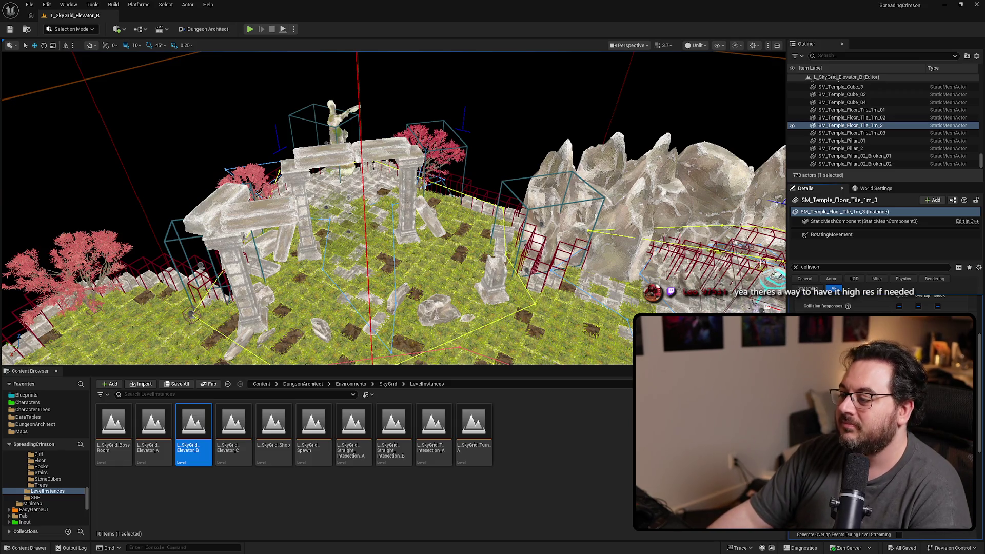
# Step: Clear the 'collision' property filter in the Details panel
pyautogui.click(796, 267)
# Step: Open the L_Hub level from File > Recent Levels
pyautogui.press('f')
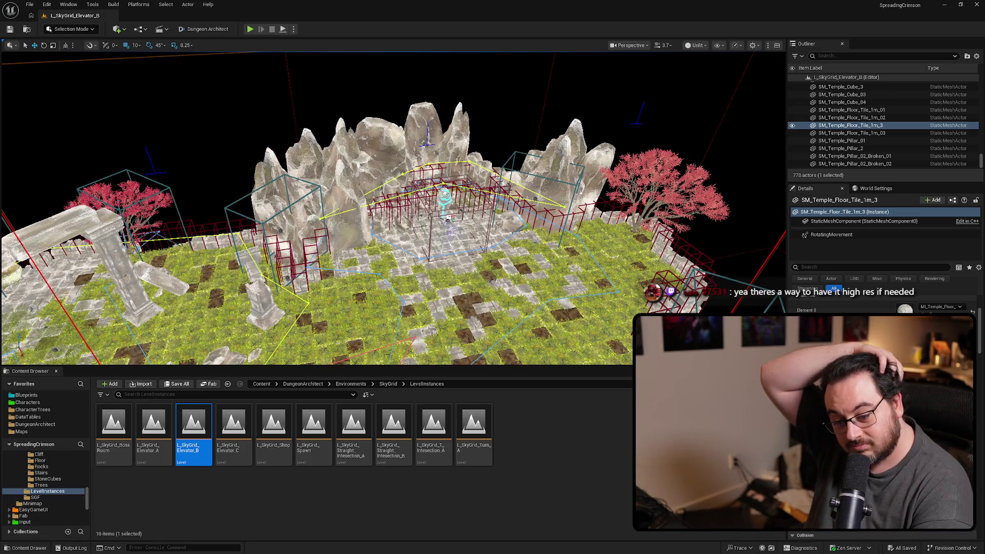
pyautogui.scroll(-5, 393, 208)
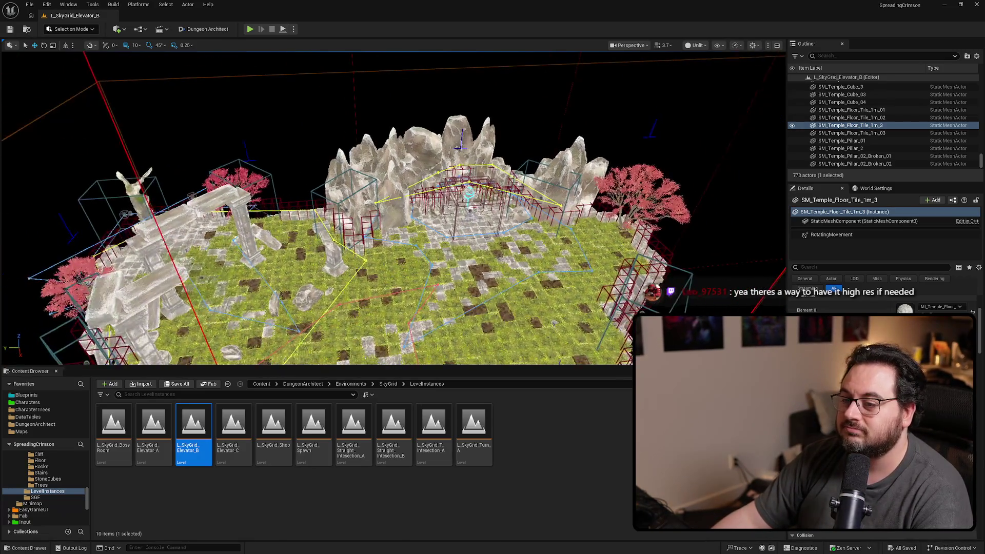
pyautogui.click(29, 4)
pyautogui.moveTo(94, 59)
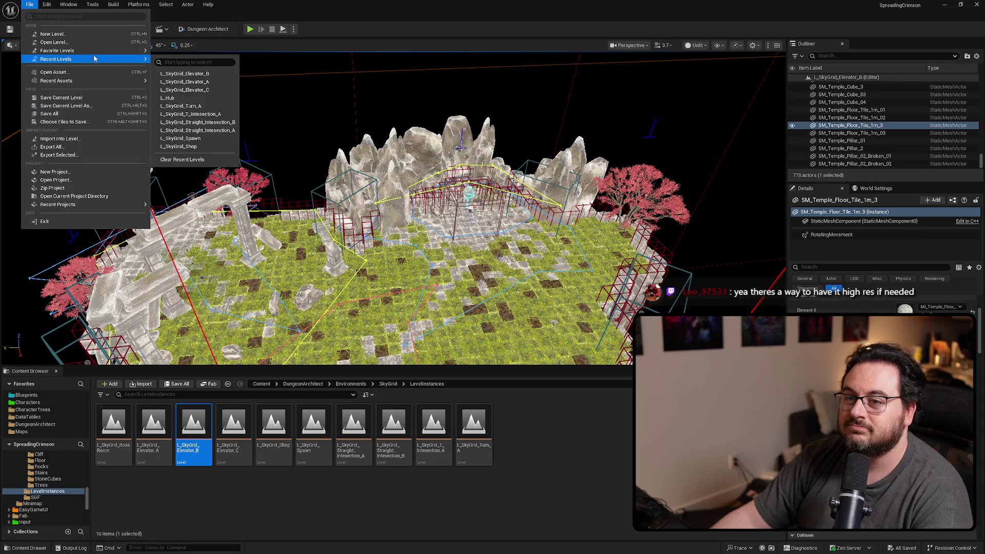
pyautogui.click(511, 204)
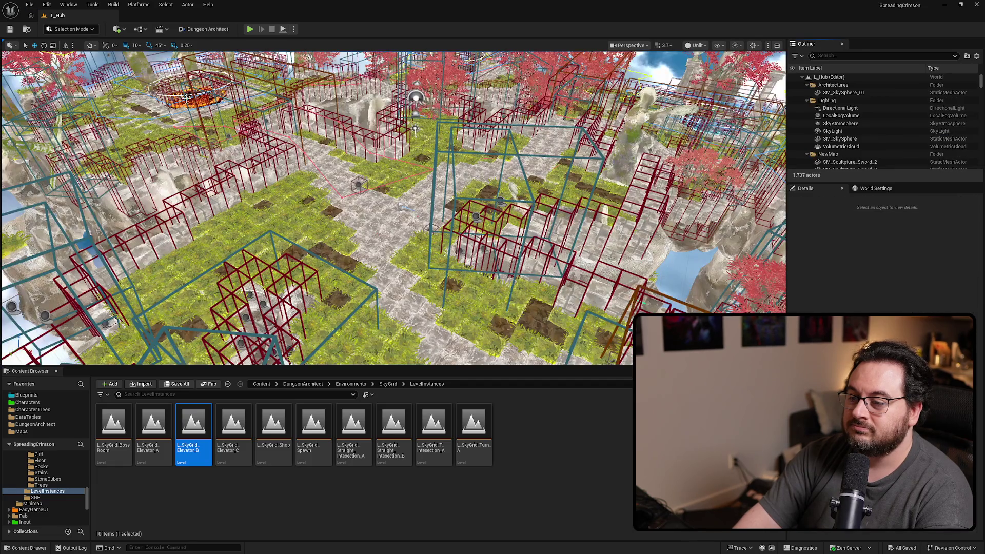
# Step: Playtest L_Hub in an immersive viewport and enter the dungeon through the portal
pyautogui.press('F11')
pyautogui.hotkey('alt', 'p')
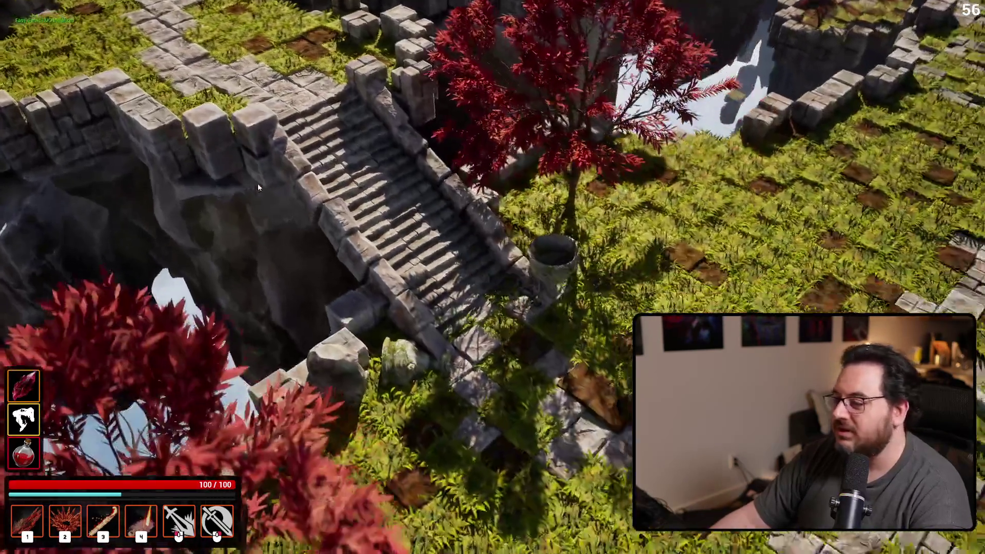
pyautogui.press('e')
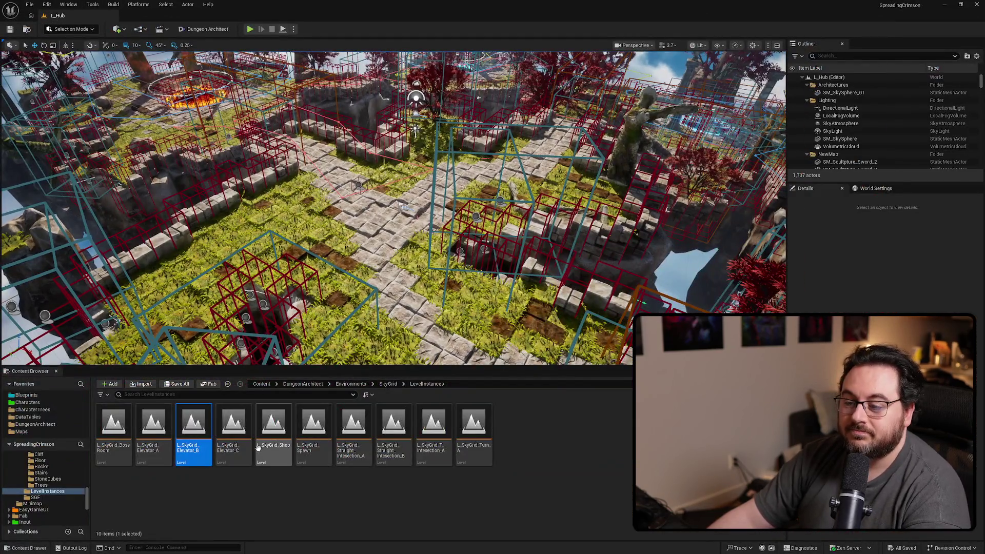
# Step: Open L_SkyGrid_Spawn, select the PCG rock grid actor, and delete PCGComponent_1 and _2
pyautogui.doubleClick(328, 458)
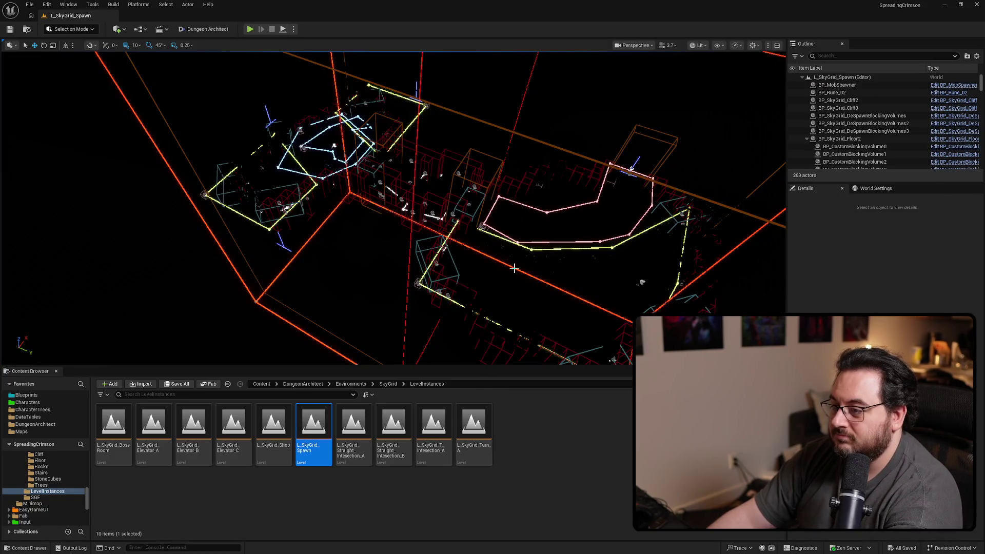
pyautogui.press('F11')
pyautogui.hotkey('alt', '3')
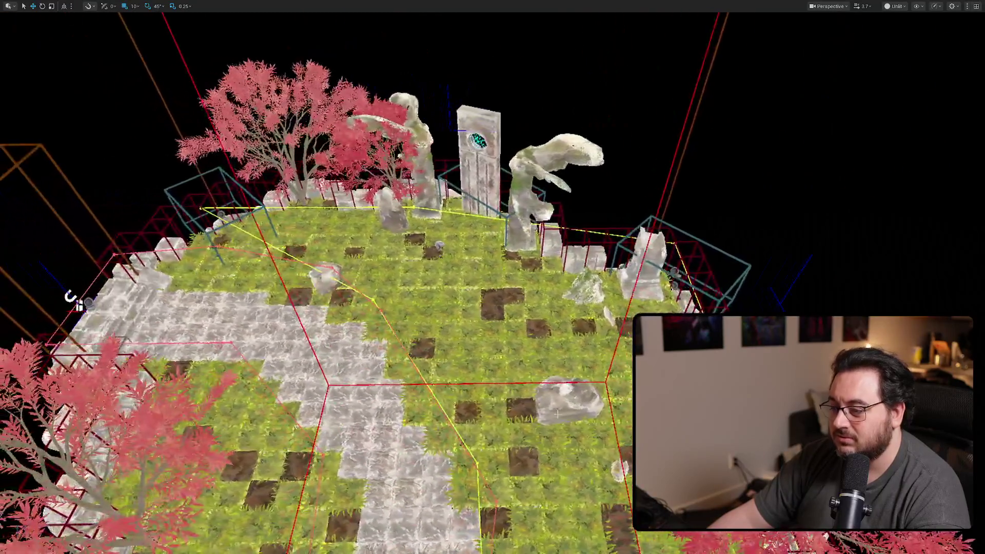
pyautogui.click(558, 413)
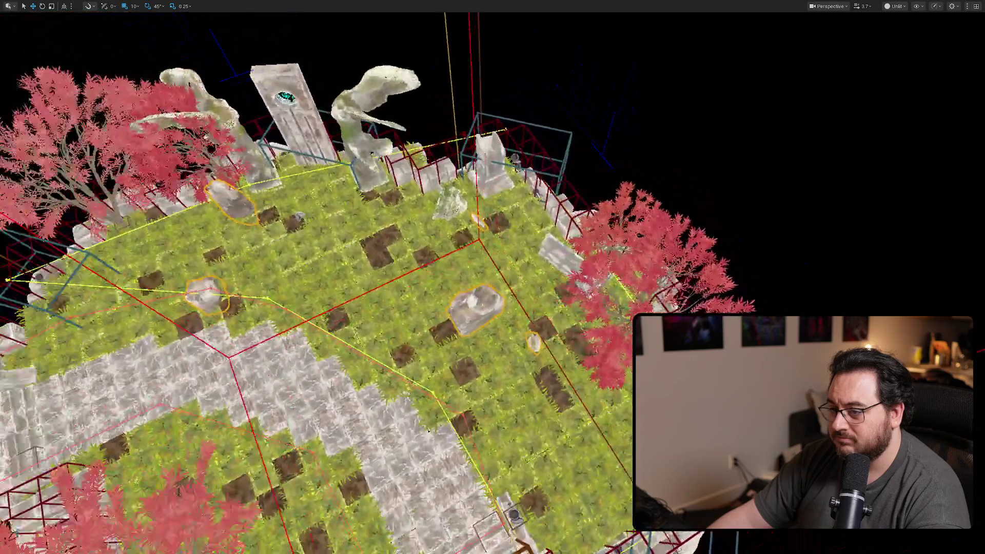
pyautogui.press('F11')
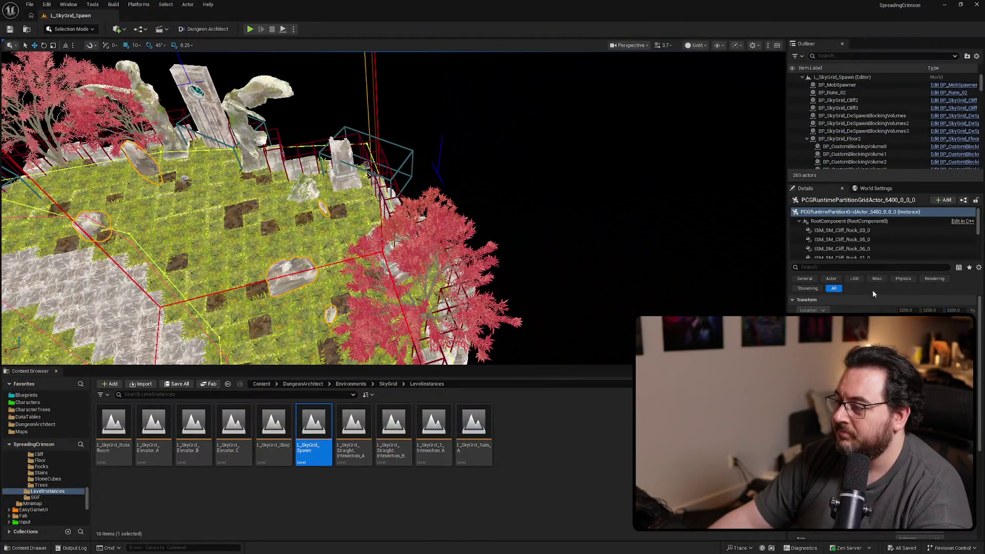
pyautogui.click(855, 245)
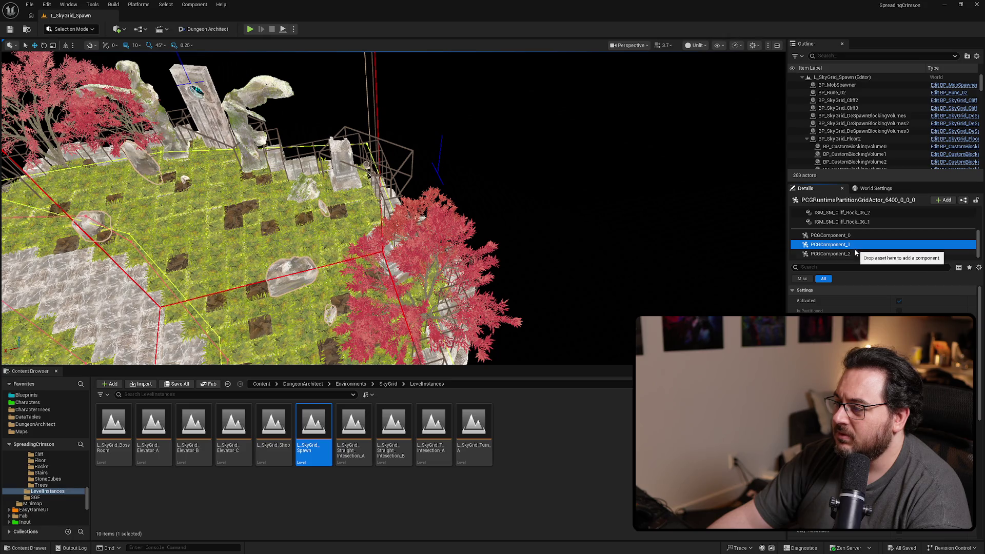
pyautogui.keyDown('shift'); pyautogui.click(853, 253); pyautogui.keyUp('shift')
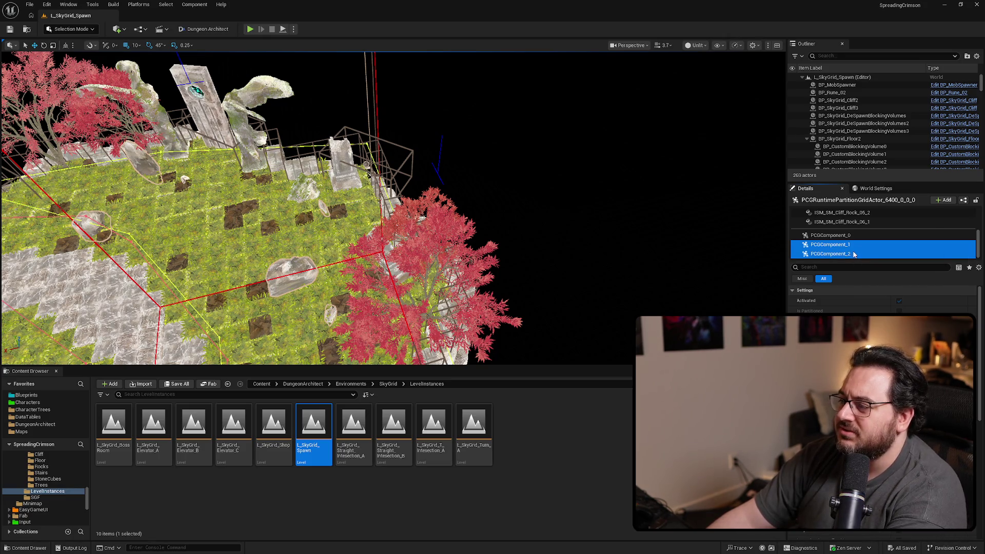
pyautogui.press('Delete')
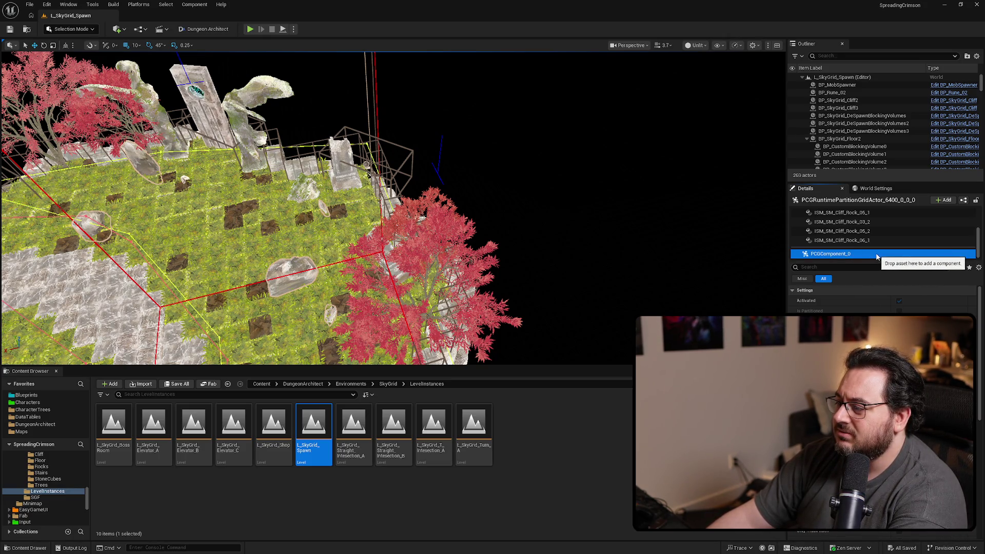
# Step: Select the BP_SkyGrid_Rocks3 actor and view its PCG component settings
pyautogui.scroll(5, 872, 246)
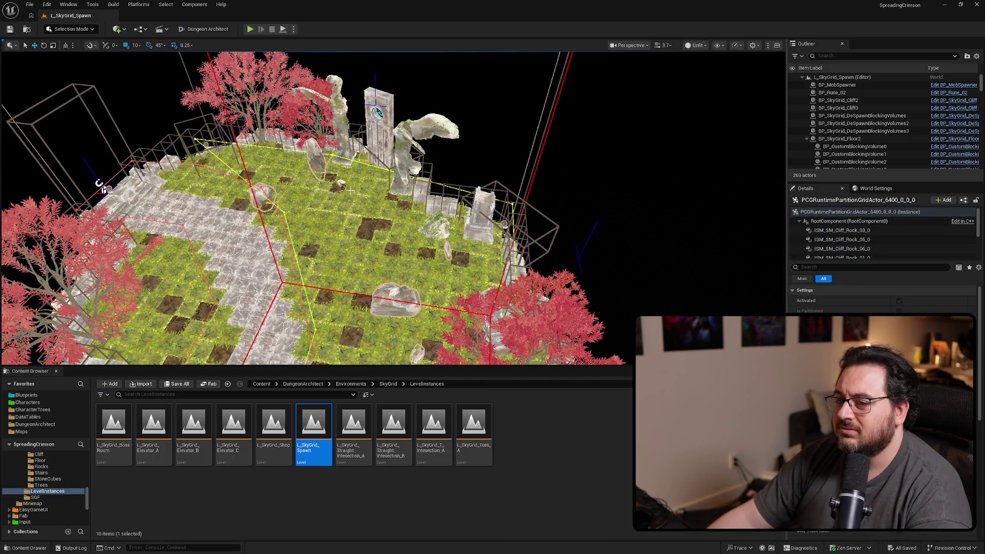
pyautogui.click(84, 228)
pyautogui.press('f')
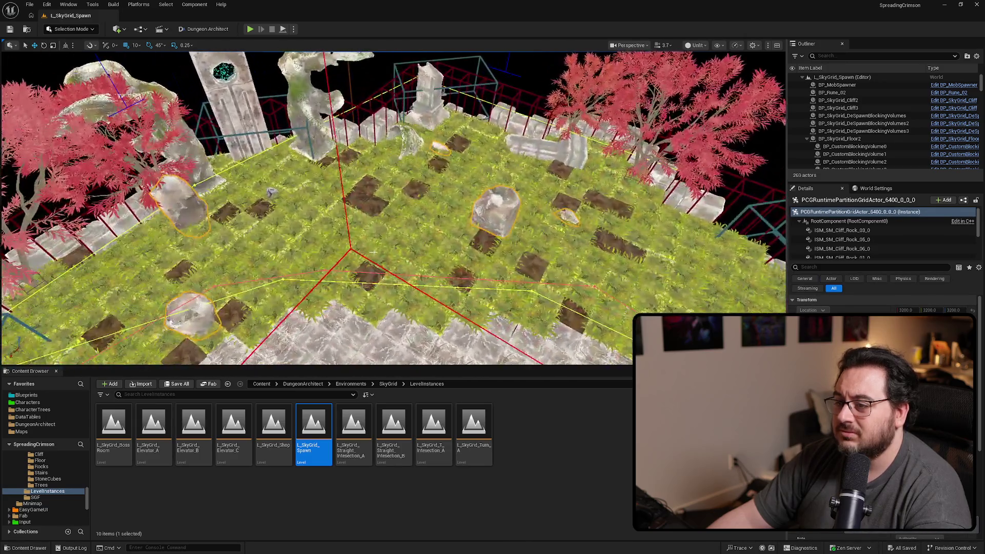
pyautogui.click(377, 265)
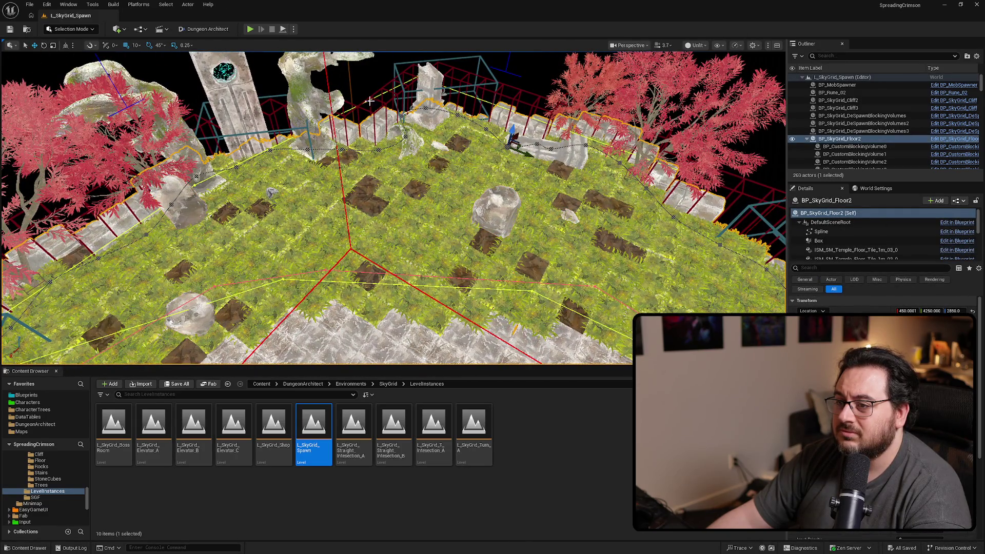
pyautogui.click(346, 110)
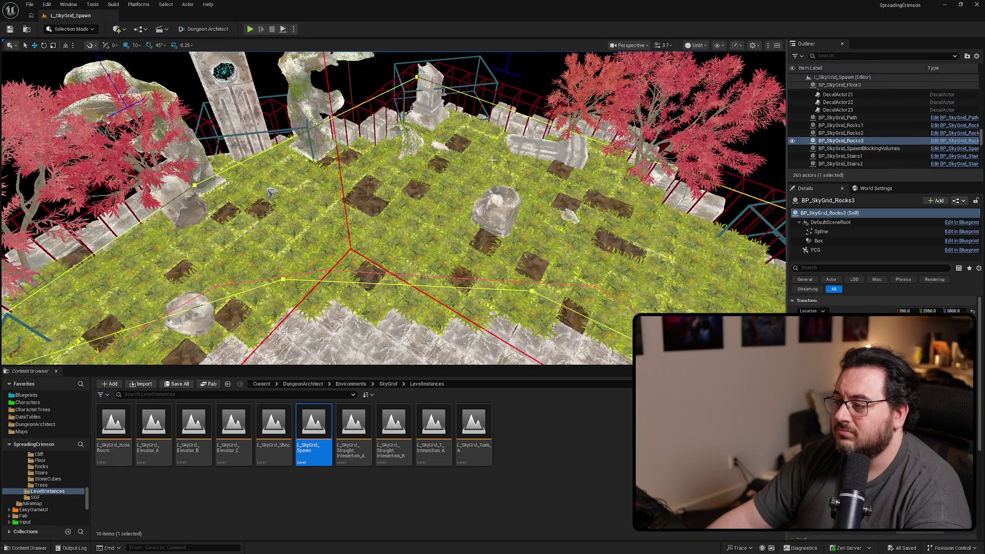
pyautogui.click(815, 250)
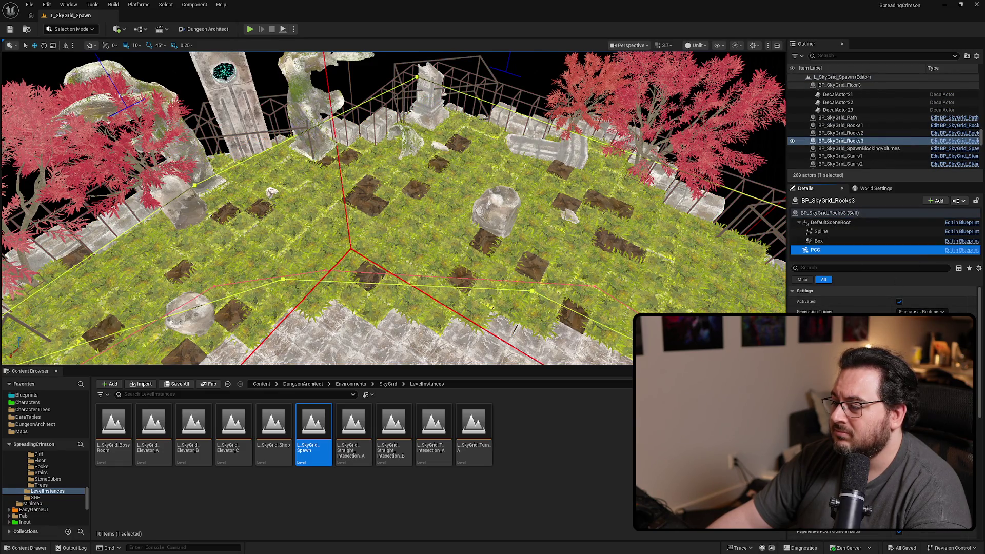
pyautogui.moveTo(467, 241)
pyautogui.mouseDown()
pyautogui.moveTo(410, 242)
pyautogui.moveTo(468, 241)
pyautogui.mouseUp()
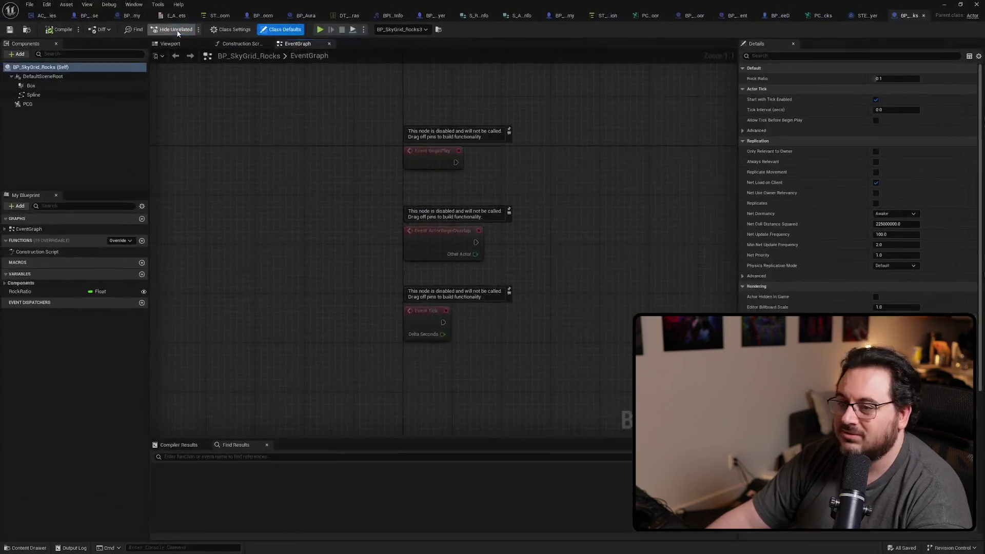
# Step: Uncheck Is Partitioned, set generation to on-load, and disable Use Hierarchical Generation
pyautogui.click(47, 105)
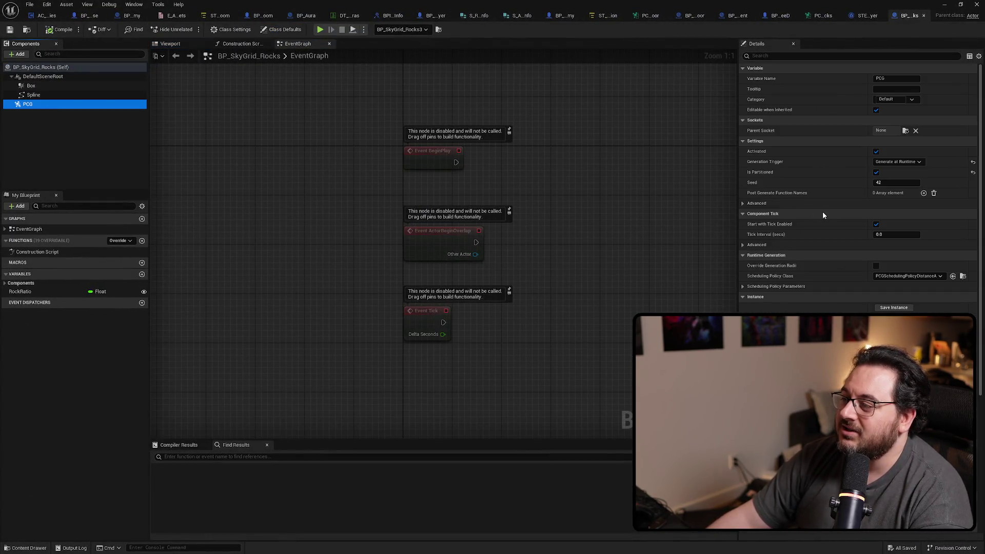
pyautogui.click(973, 173)
pyautogui.click(973, 161)
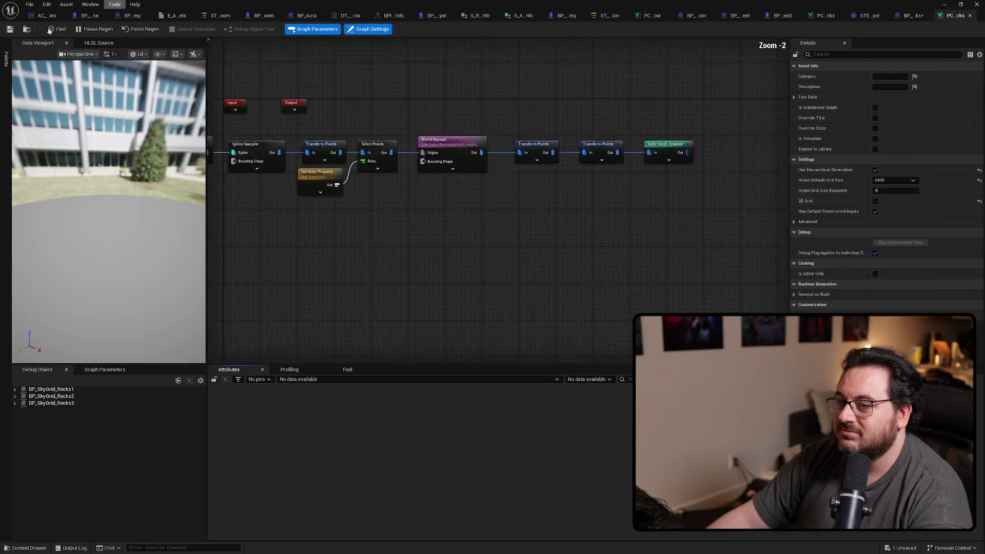
pyautogui.scroll(2, 574, 208)
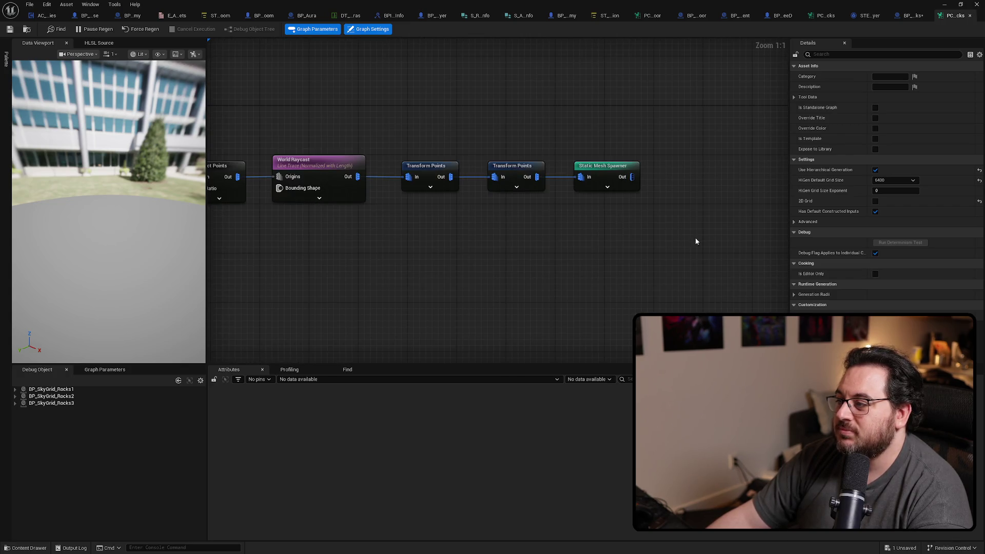
pyautogui.click(875, 170)
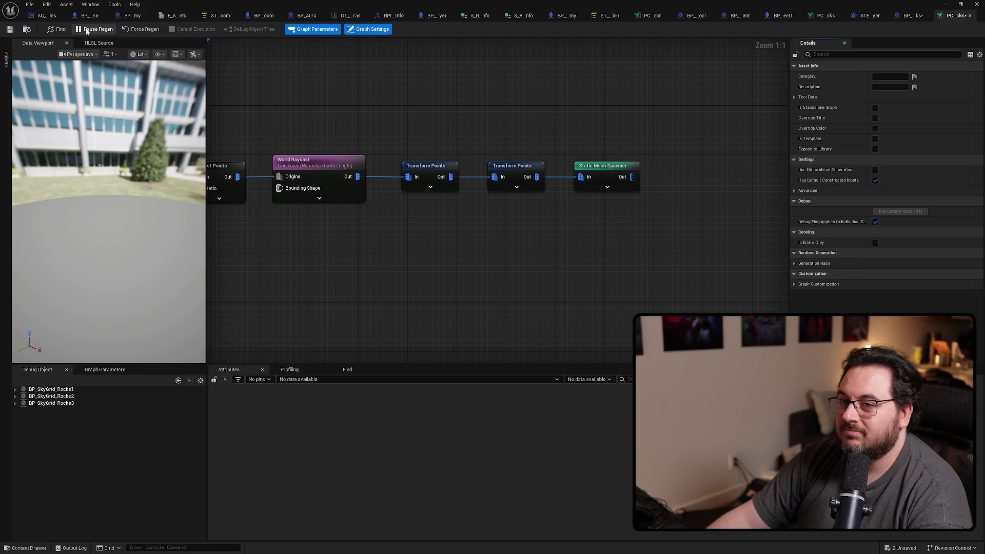
pyautogui.hotkey('alt', 'Tab')
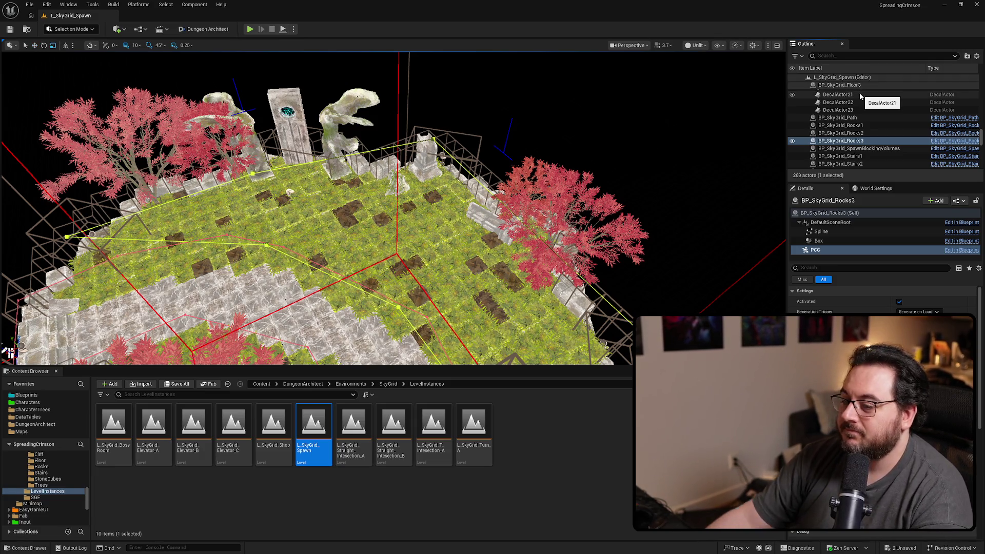
# Step: Filter the Outliner by '_rocks' and check the PCG settings of BP_SkyGrid_Rocks2 and Rocks1
pyautogui.click(862, 56)
pyautogui.write('_roc')
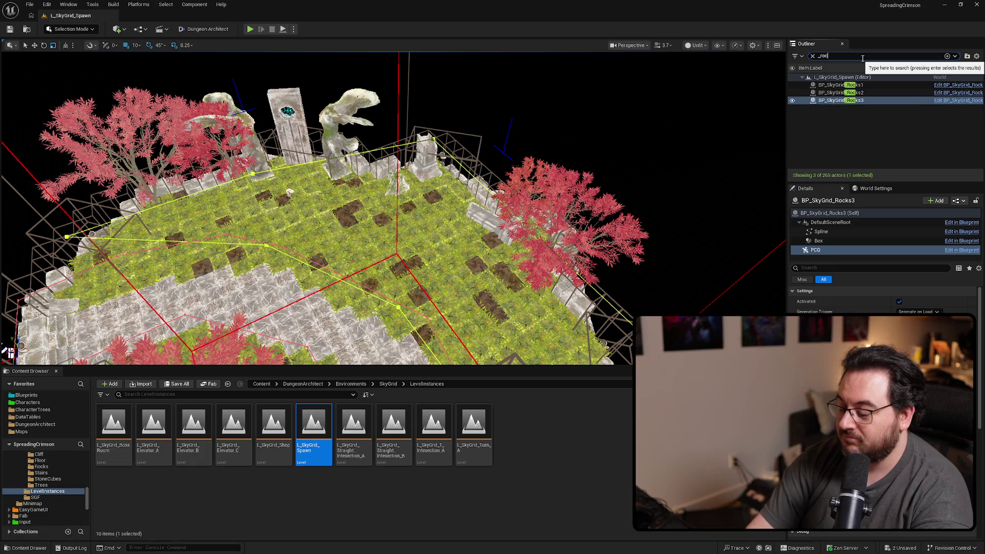
pyautogui.write('ks')
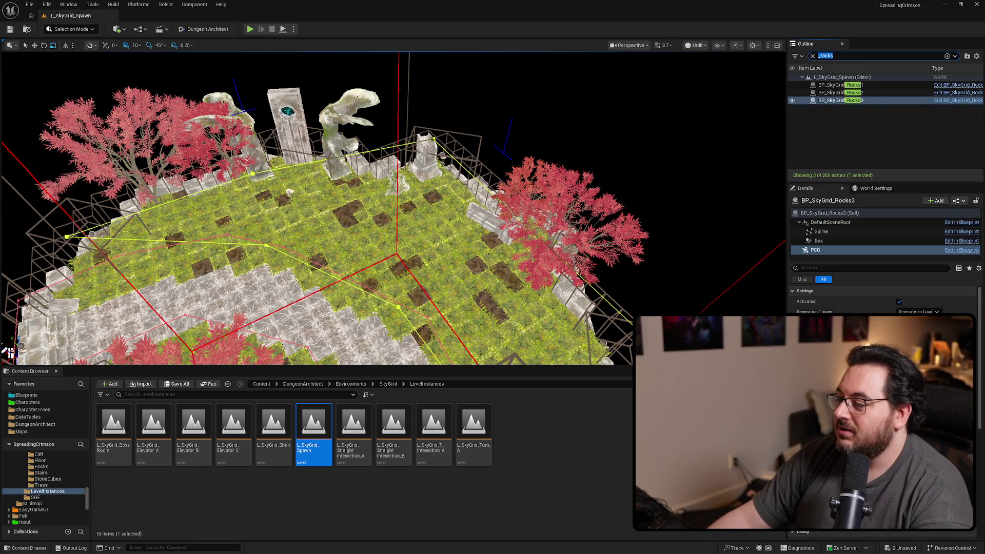
pyautogui.click(865, 93)
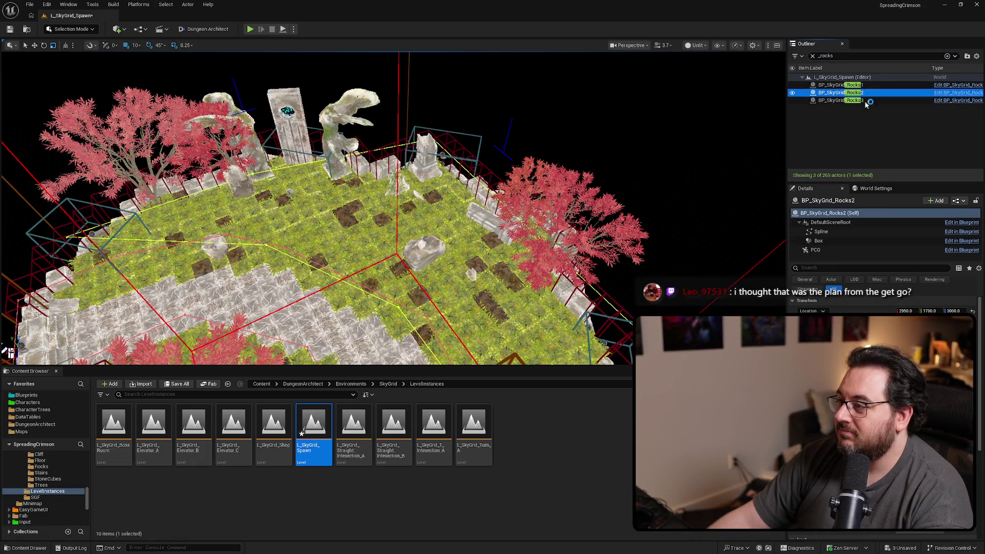
pyautogui.click(882, 250)
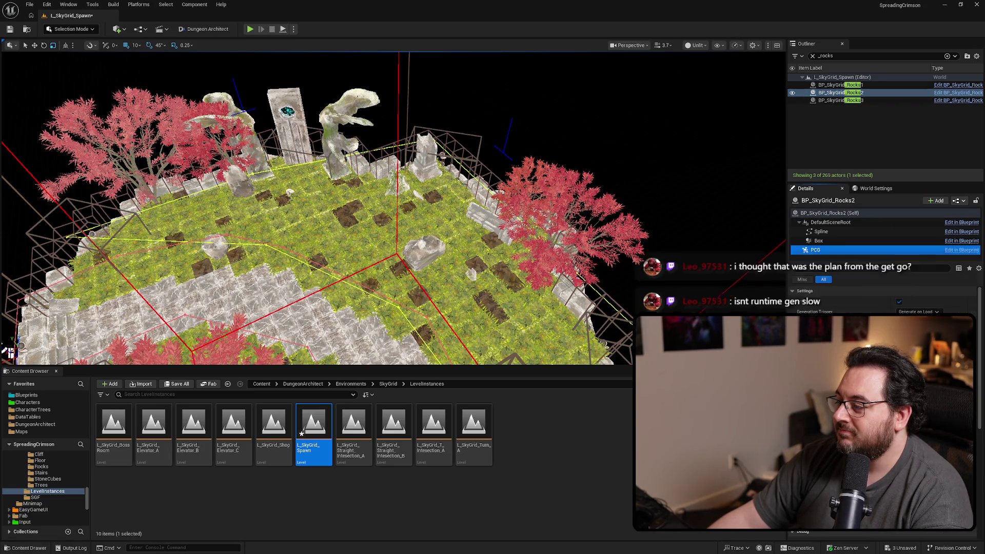
pyautogui.click(872, 85)
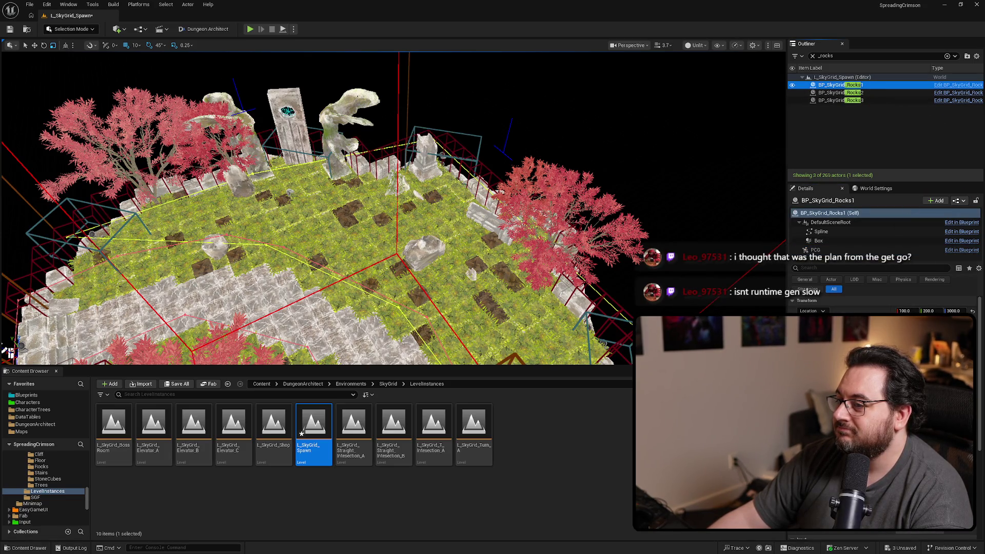
pyautogui.click(850, 250)
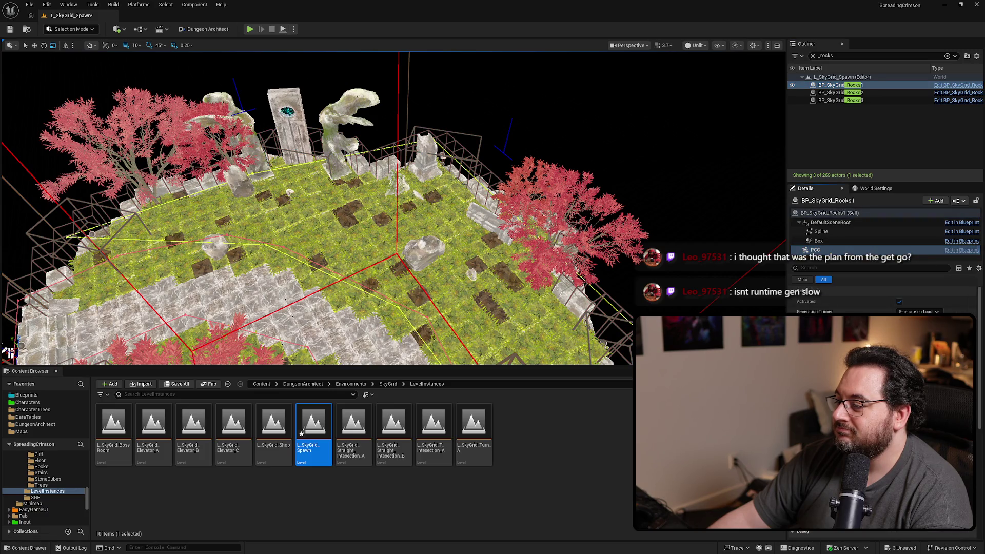
# Step: Review the PCG component settings of BP_SkyGrid_Rocks3
pyautogui.moveTo(616, 251); pyautogui.dragTo(161, 182)
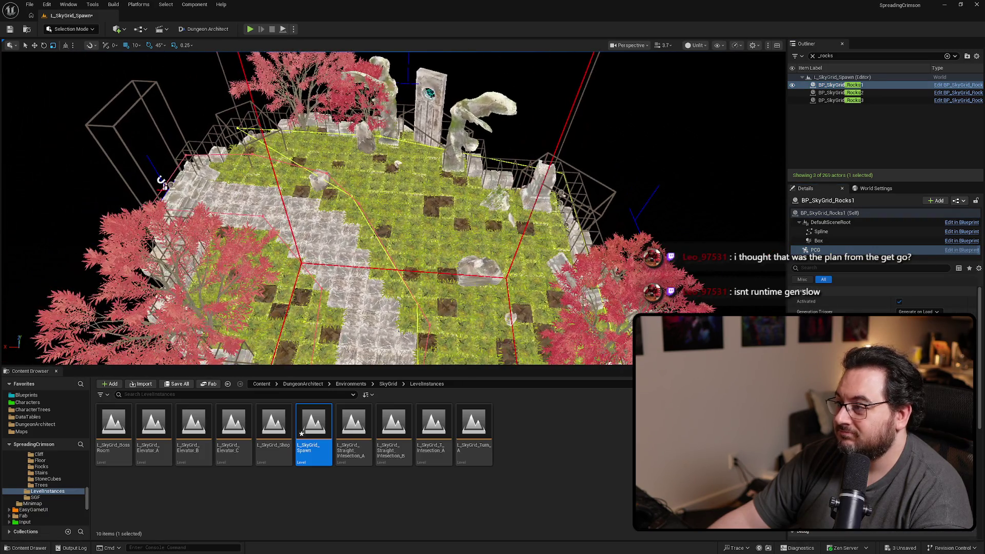
pyautogui.click(861, 92)
pyautogui.click(858, 100)
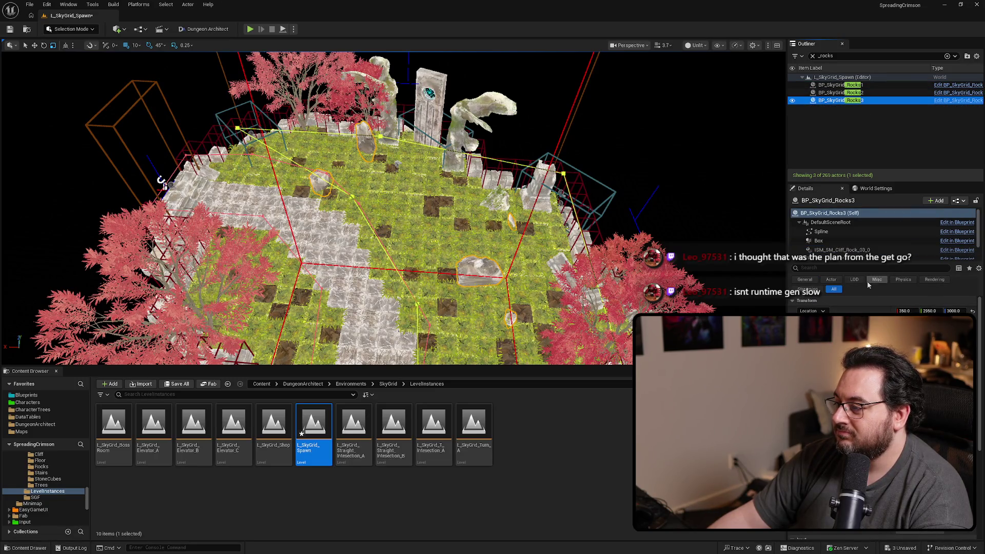
pyautogui.scroll(-2, 872, 241)
pyautogui.click(821, 254)
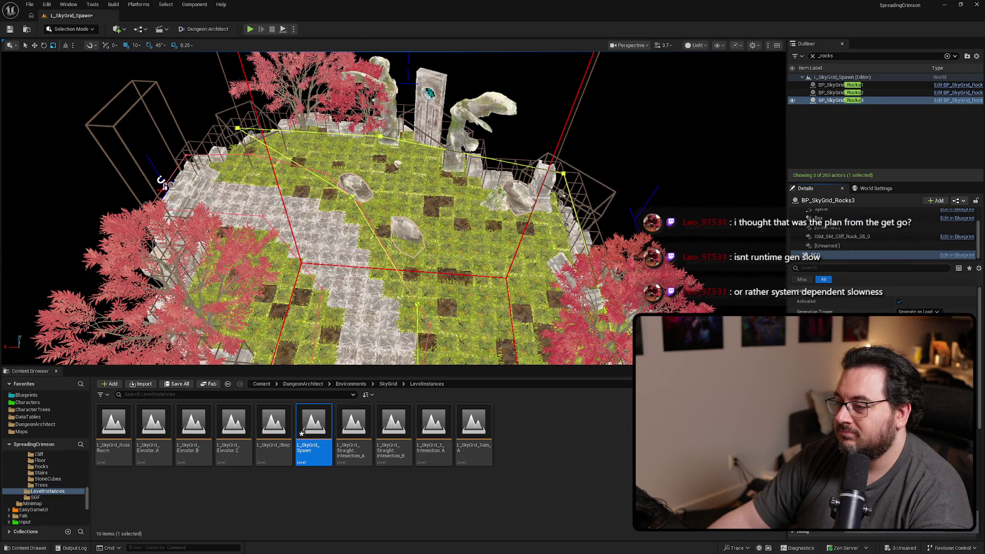
pyautogui.moveTo(755, 308); pyautogui.dragTo(756, 308)
# Step: Save L_SkyGrid_Spawn and open the L_SkyGrid_BossRoom level
pyautogui.moveTo(536, 265); pyautogui.dragTo(536, 264)
pyautogui.hotkey('ctrl', 's')
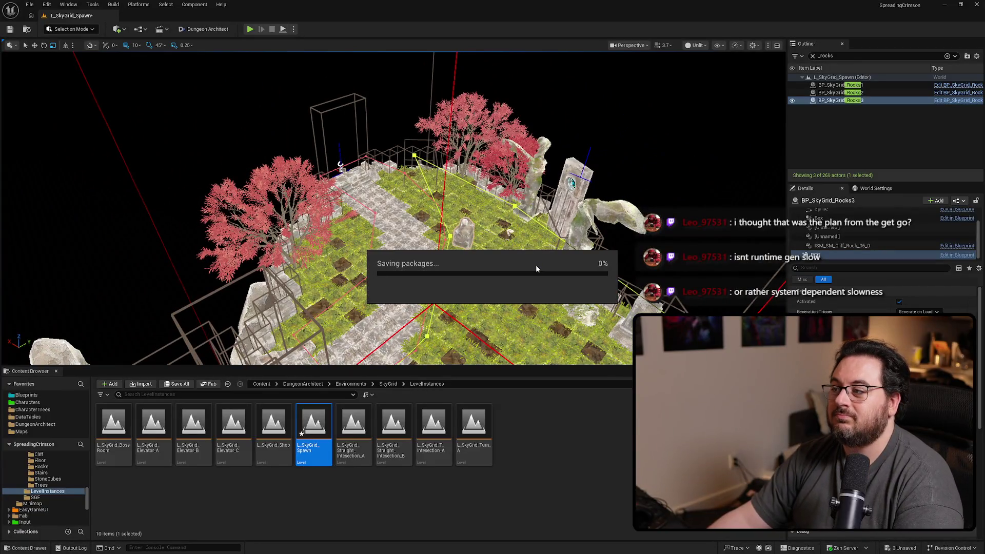
pyautogui.click(122, 429)
pyautogui.doubleClick(123, 429)
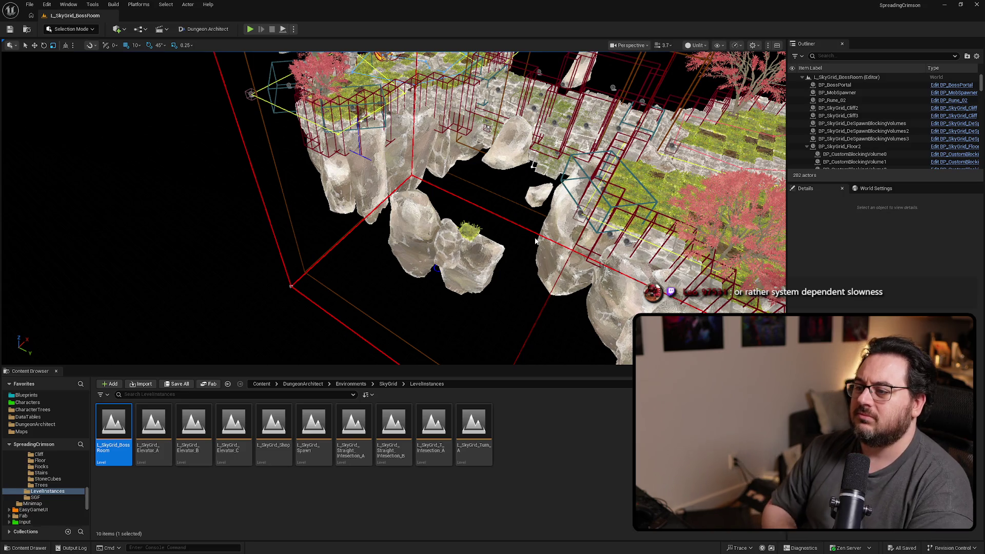
# Step: Orbit around the BossRoom island and fly down to its grass floor and statues
pyautogui.moveTo(535, 241); pyautogui.dragTo(531, 245)
pyautogui.moveTo(546, 210); pyautogui.dragTo(546, 211)
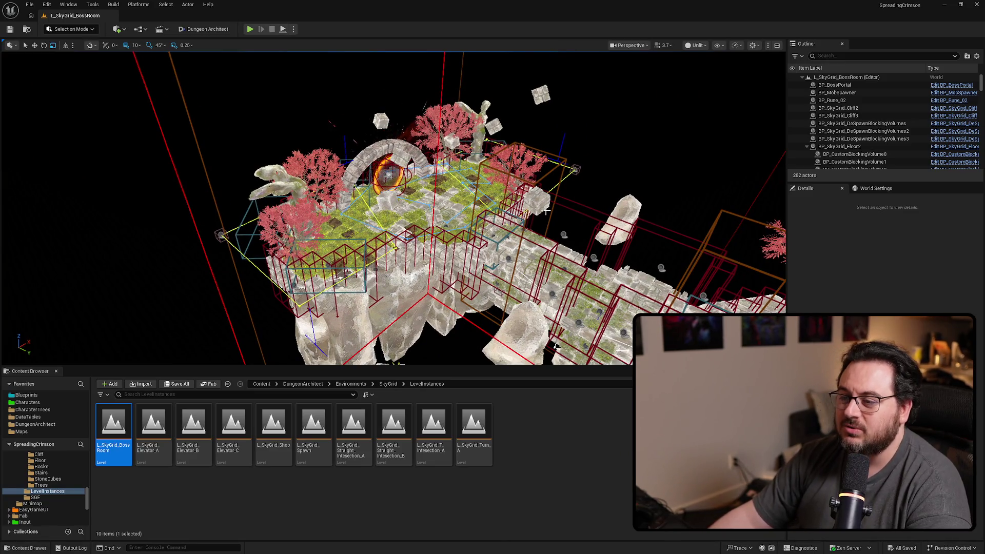
pyautogui.scroll(5, 547, 210)
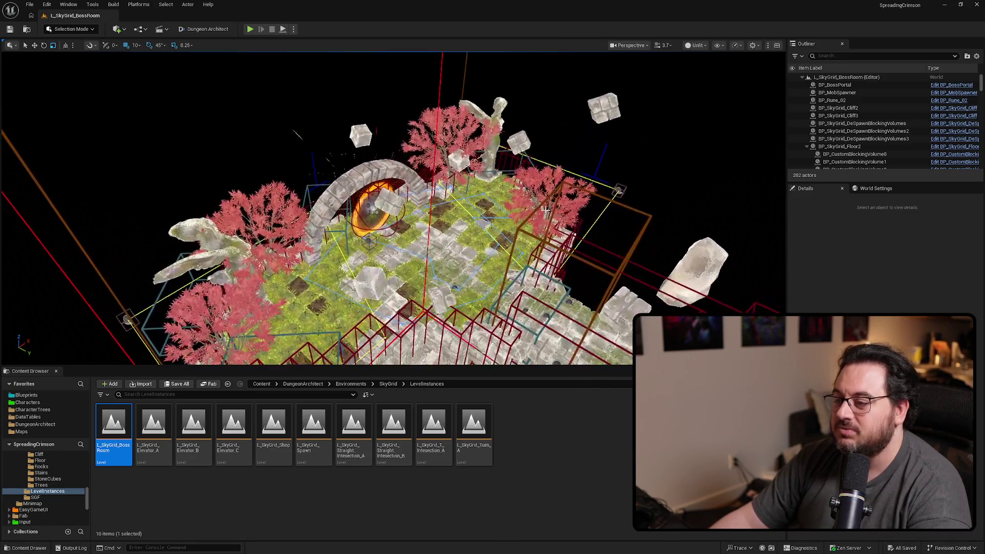
pyautogui.moveTo(52, 165); pyautogui.dragTo(51, 165)
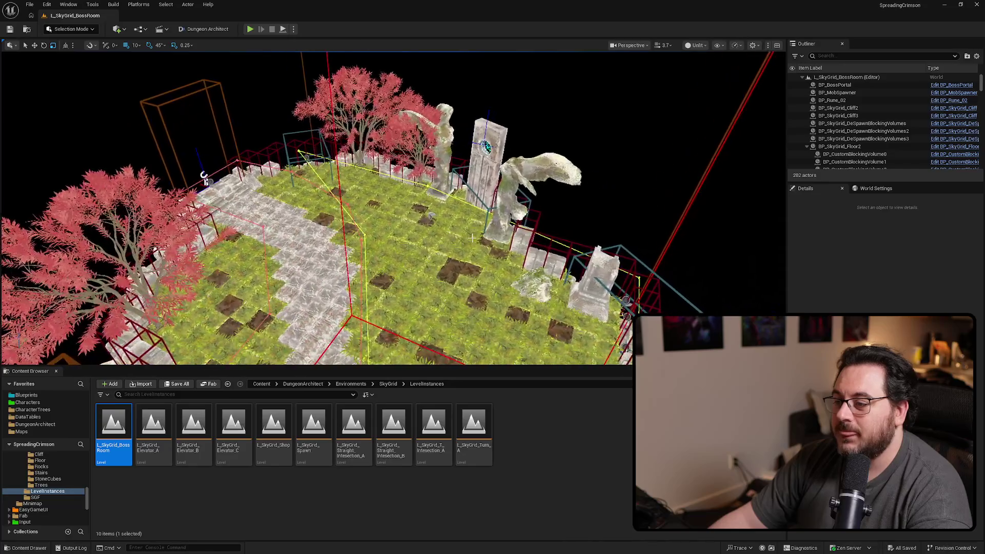
# Step: Filter the Outliner by '_rocks' and check the PCG settings of Rocks, Rocks2 and Rocks3
pyautogui.click(853, 56)
pyautogui.write('_rocks')
pyautogui.click(868, 86)
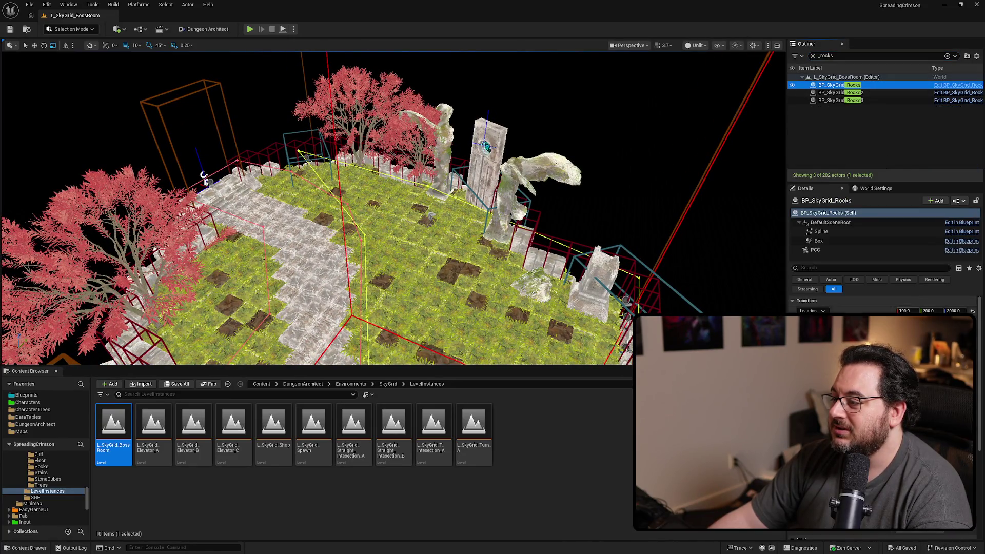
pyautogui.click(828, 251)
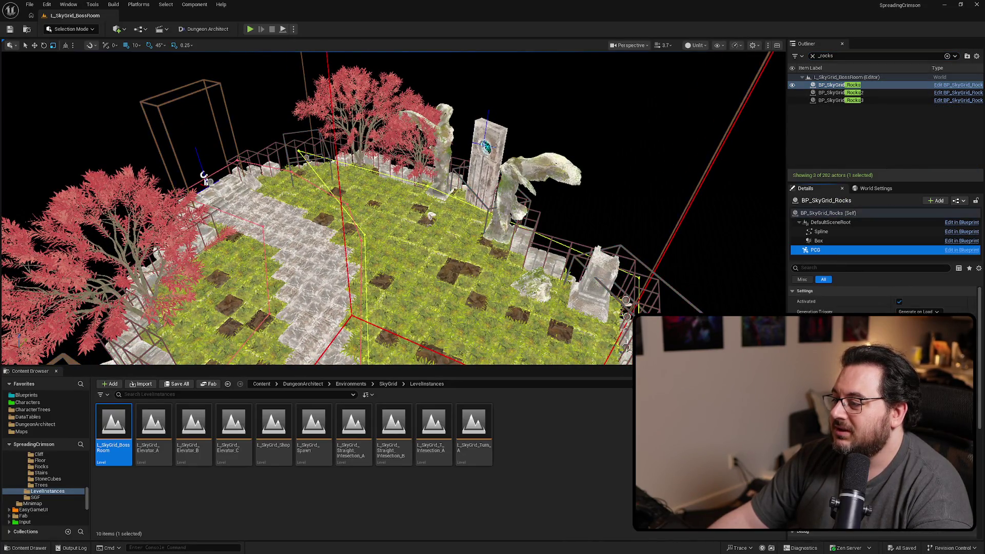
pyautogui.click(854, 93)
pyautogui.click(851, 251)
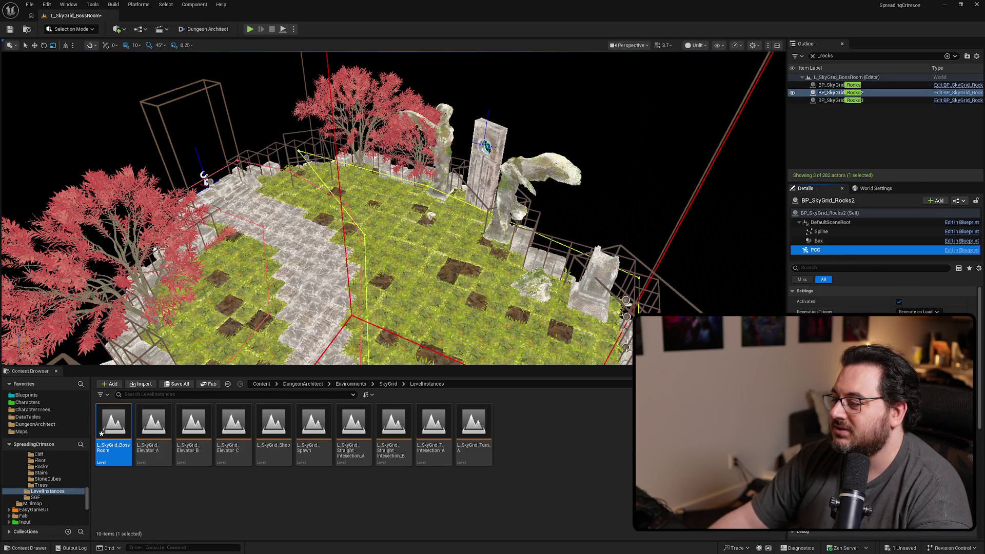
pyautogui.click(854, 100)
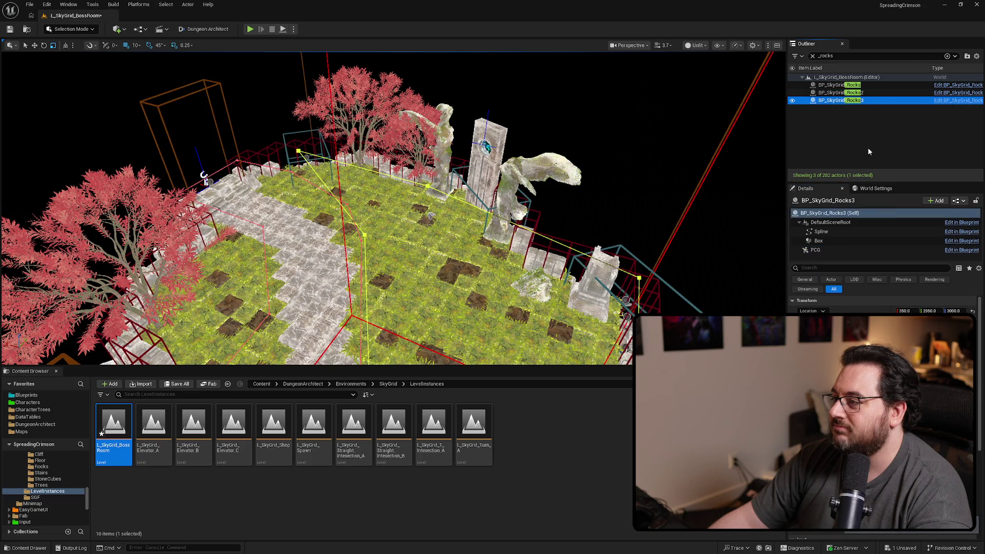
pyautogui.click(850, 251)
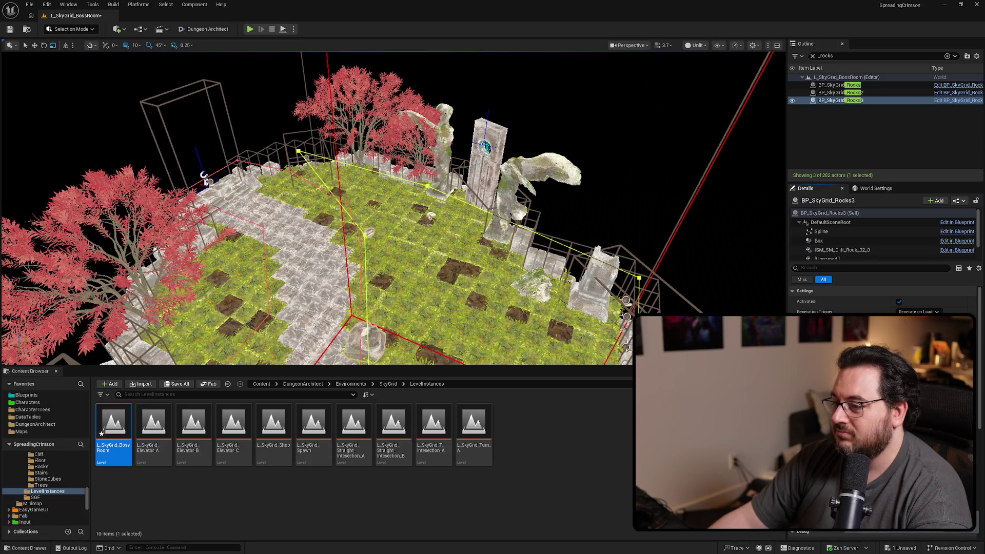
# Step: Display the navigation mesh overlay and view the boss room from another angle
pyautogui.moveTo(513, 220); pyautogui.dragTo(512, 229)
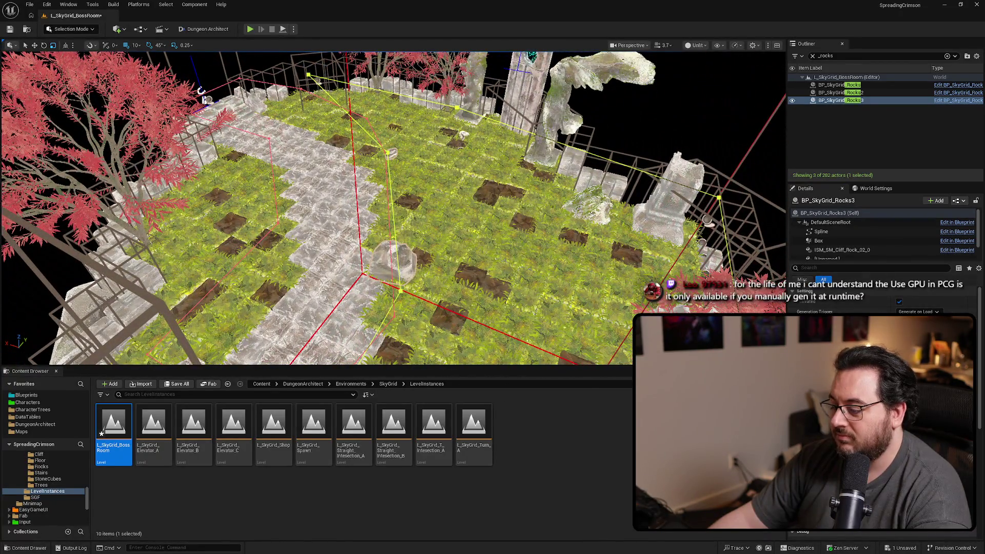
pyautogui.scroll(3, 476, 217)
pyautogui.press('p')
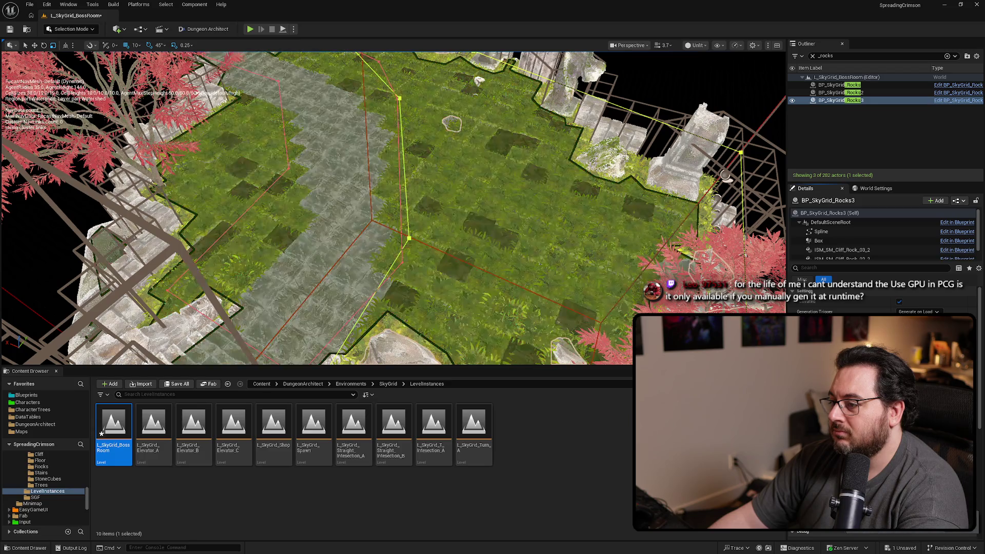
pyautogui.moveTo(394, 208)
pyautogui.mouseDown()
pyautogui.moveTo(354, 210)
pyautogui.moveTo(452, 207)
pyautogui.mouseUp()
# Step: Save the BossRoom level and open L_SkyGrid_Elevator_A
pyautogui.hotkey('ctrl', 's')
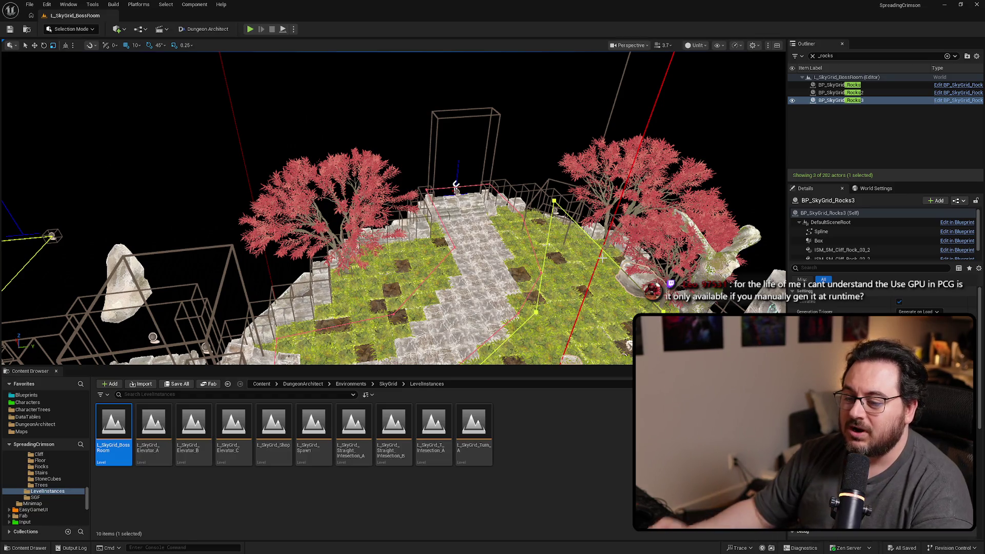
pyautogui.doubleClick(154, 425)
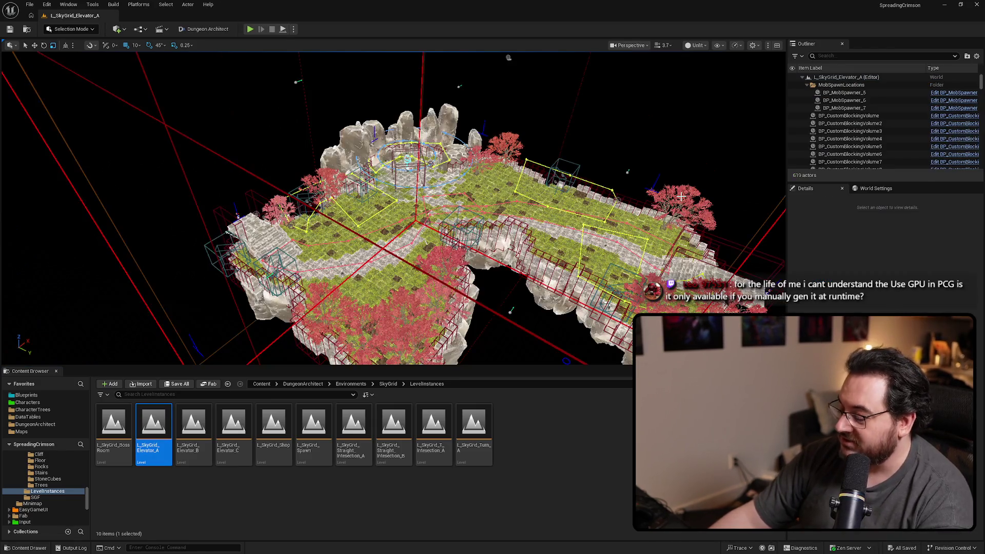
pyautogui.click(872, 55)
# Step: Filter by '_rocks' and check the PCG settings of BP_SkyGrid_Rocks1 through Rocks3
pyautogui.write('_rocks')
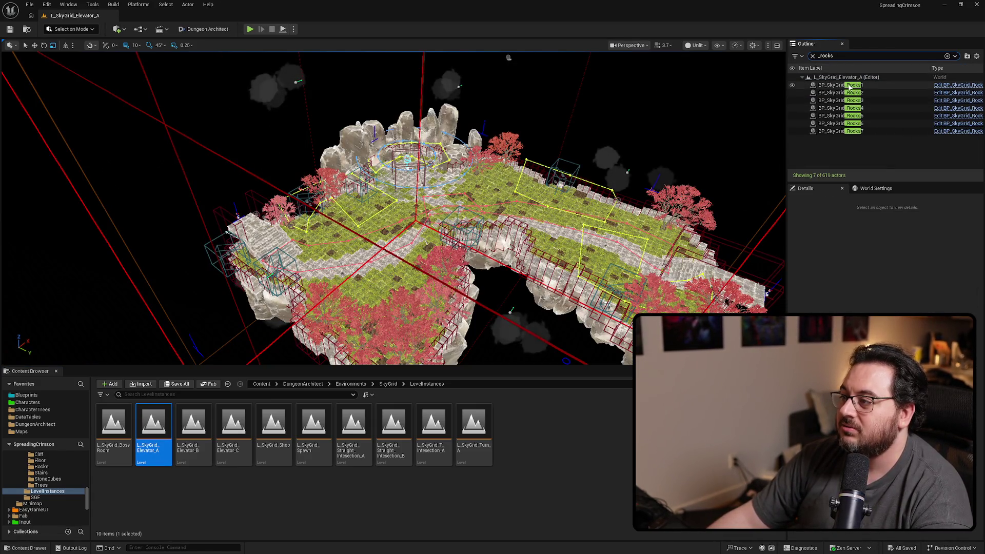
pyautogui.click(840, 84)
pyautogui.click(816, 251)
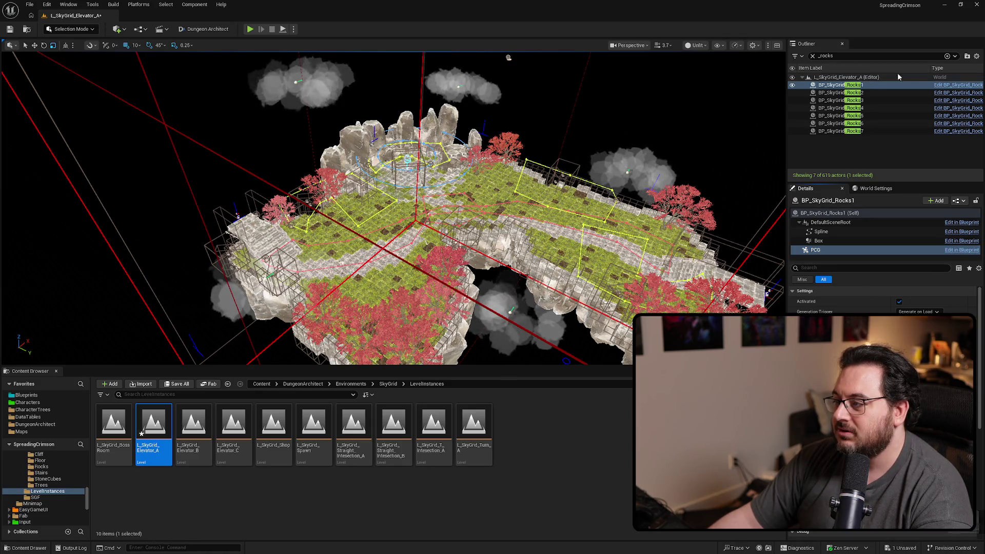
pyautogui.click(883, 92)
pyautogui.click(872, 249)
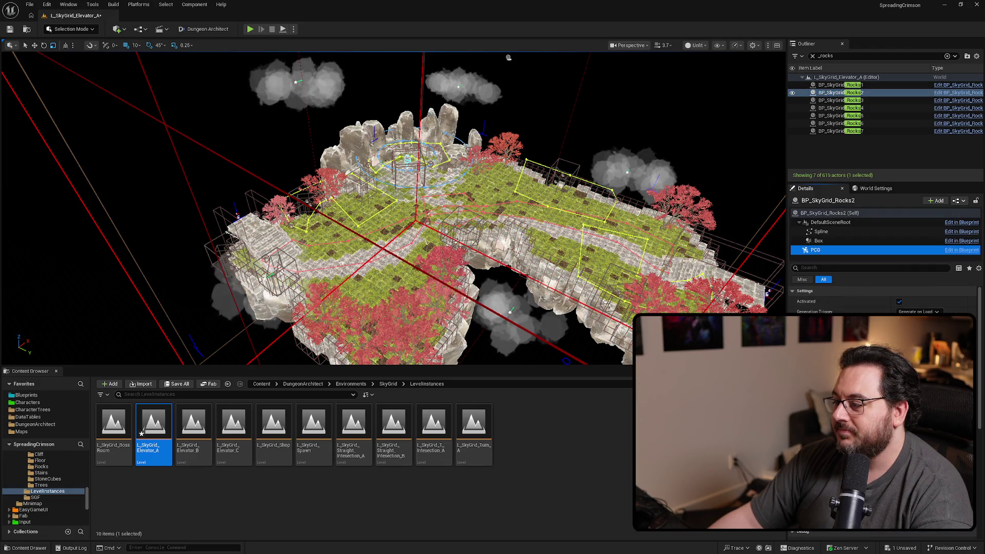
pyautogui.click(874, 100)
pyautogui.click(872, 250)
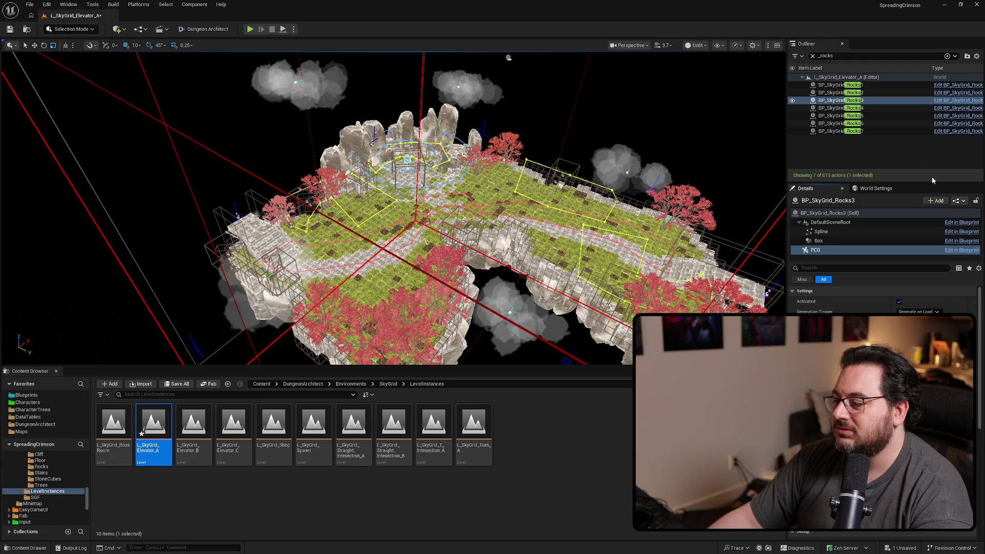
# Step: Check the PCG settings of BP_SkyGrid_Rocks4 through Rocks7
pyautogui.click(874, 108)
pyautogui.click(872, 250)
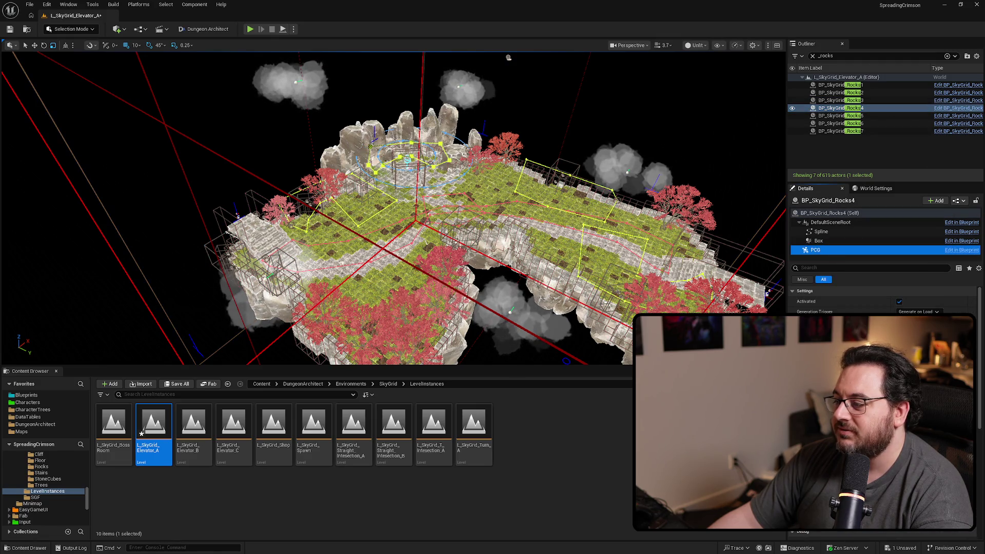
pyautogui.click(872, 116)
pyautogui.click(817, 251)
pyautogui.click(872, 123)
pyautogui.click(846, 250)
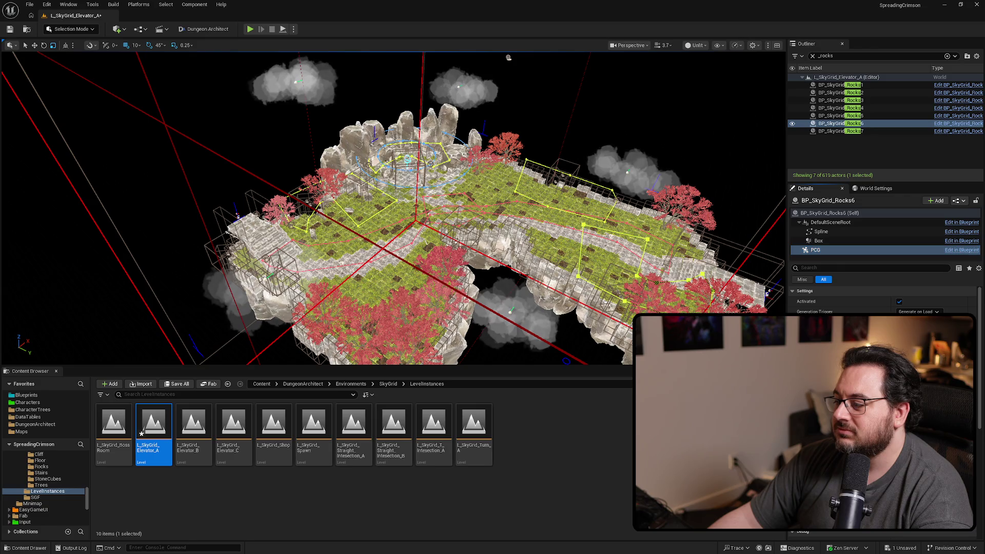
pyautogui.click(872, 130)
pyautogui.click(847, 250)
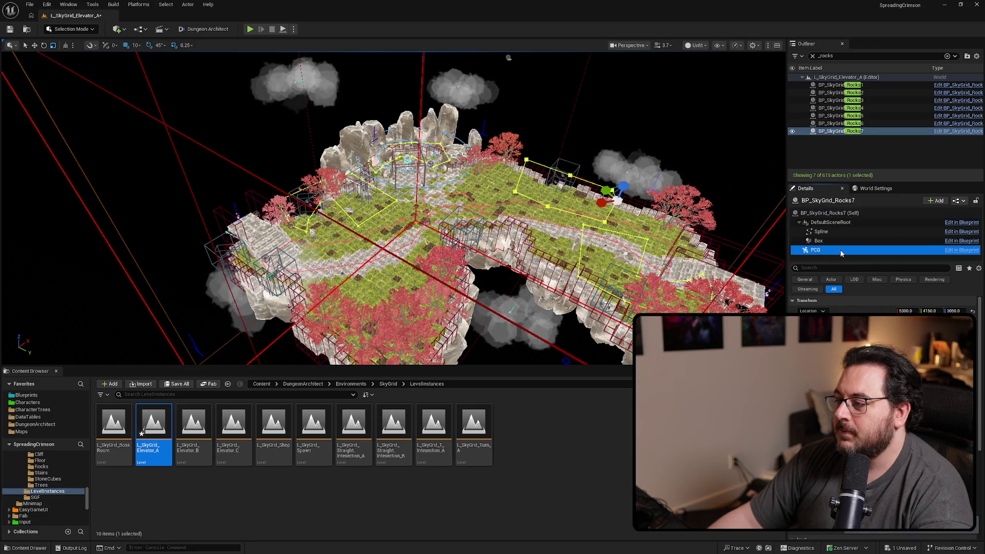
# Step: Save L_SkyGrid_Elevator_A and open L_SkyGrid_Elevator_B
pyautogui.scroll(5, 529, 227)
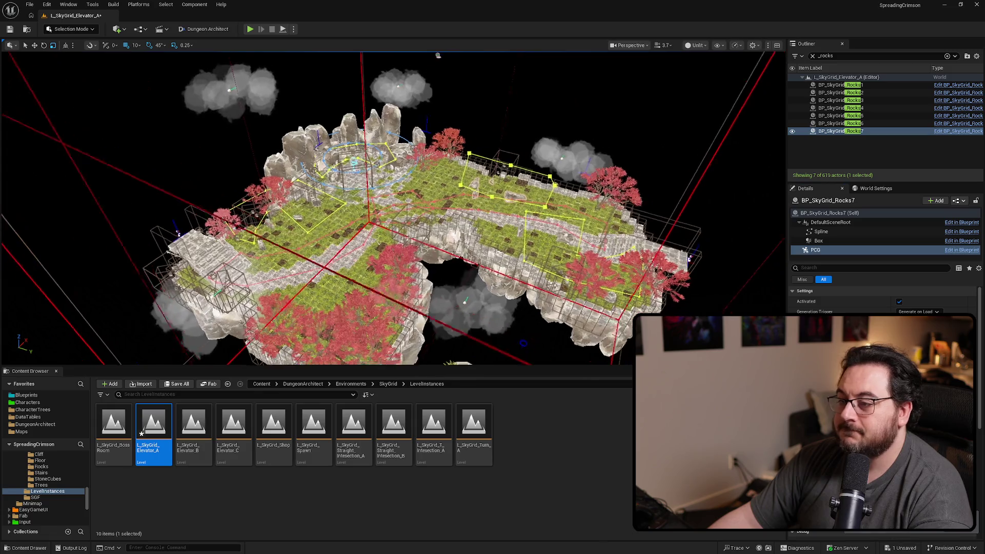
pyautogui.hotkey('ctrl', 's')
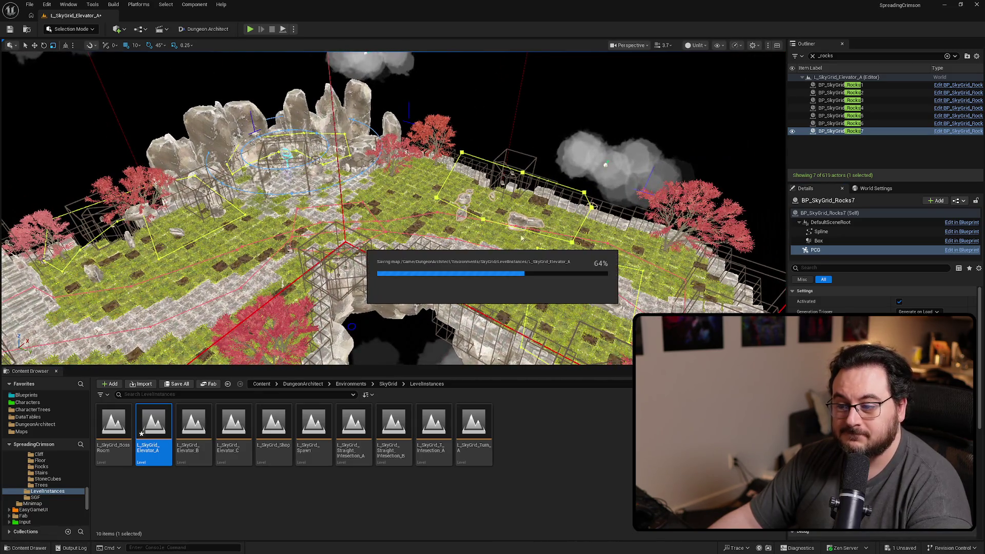
pyautogui.doubleClick(194, 423)
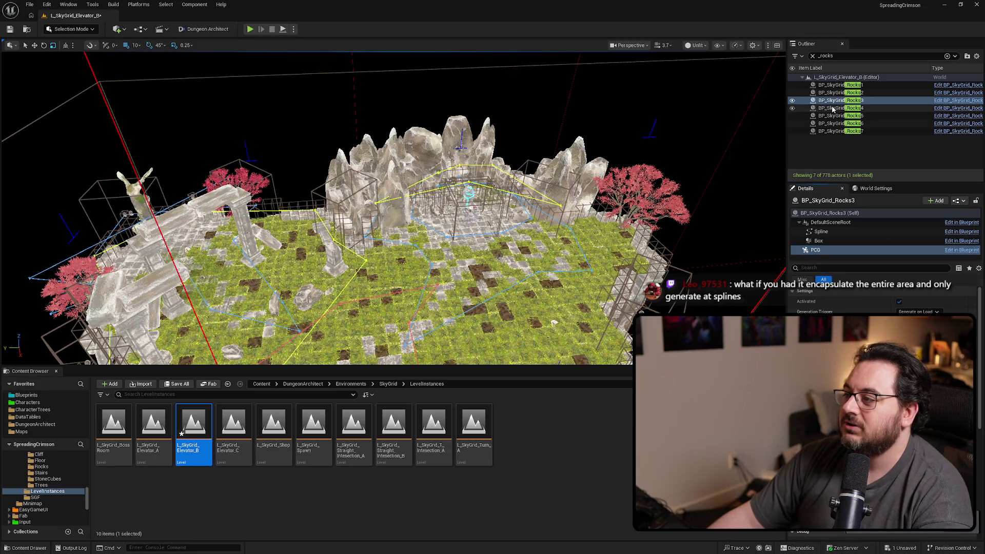
# Step: Check the PCG settings of BP_SkyGrid_Rocks4, Rocks5 and Rocks6
pyautogui.click(836, 107)
pyautogui.click(815, 250)
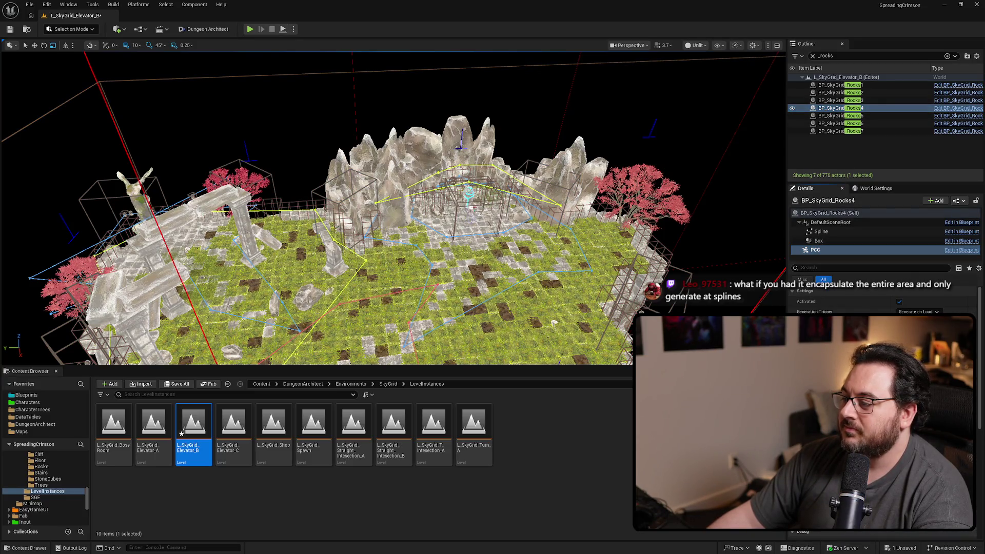
pyautogui.click(836, 115)
pyautogui.click(815, 250)
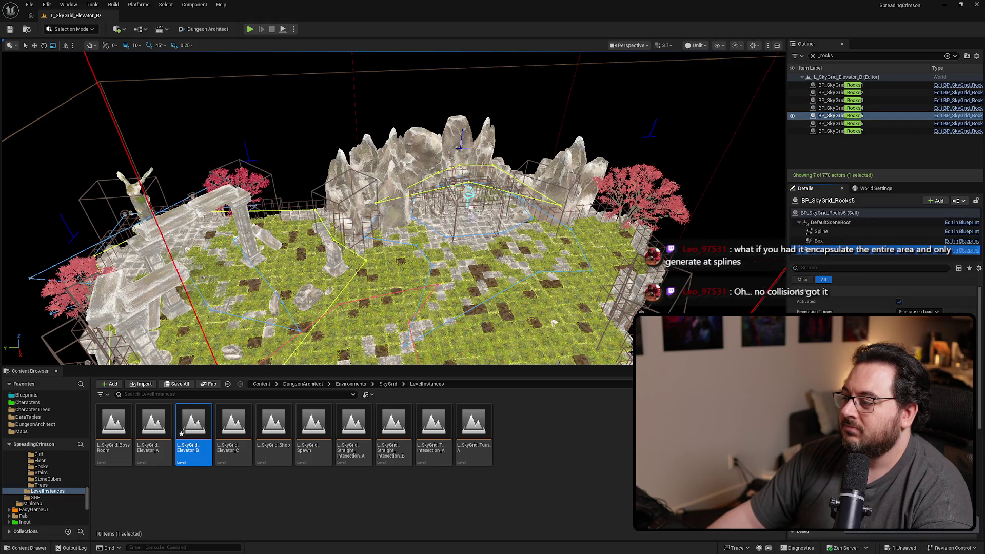
pyautogui.click(836, 123)
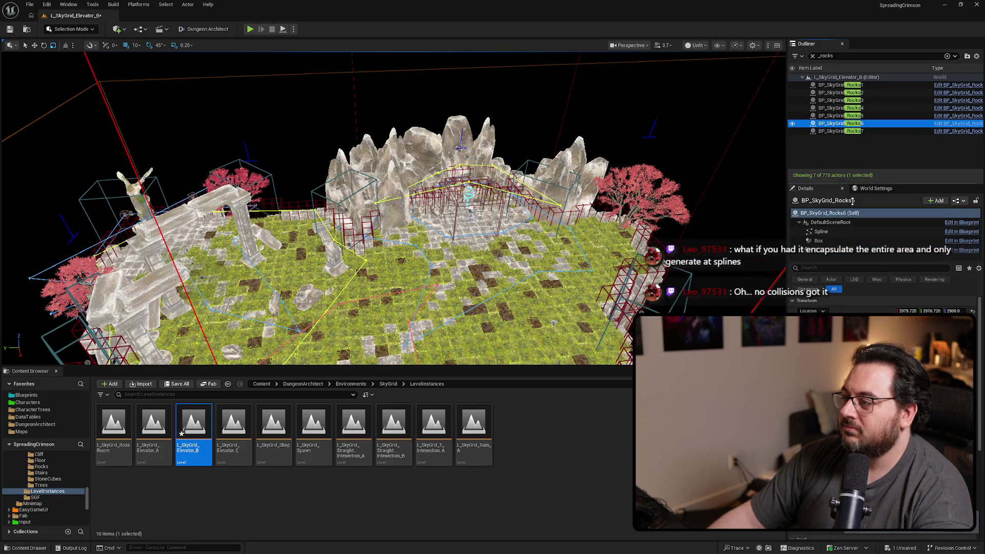
pyautogui.click(815, 250)
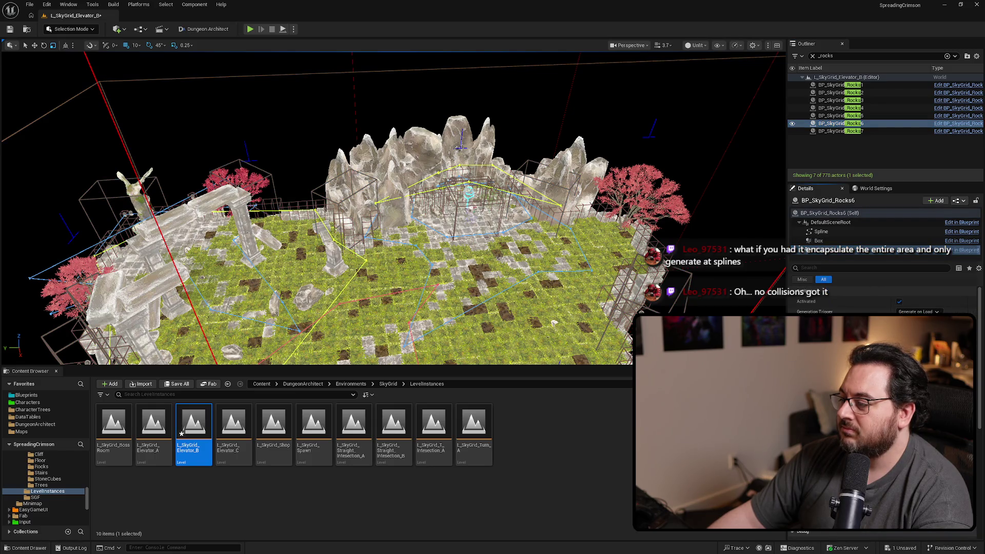
# Step: Check BP_SkyGrid_Rocks7's PCG component, then save L_SkyGrid_Elevator_B
pyautogui.click(865, 131)
pyautogui.click(815, 250)
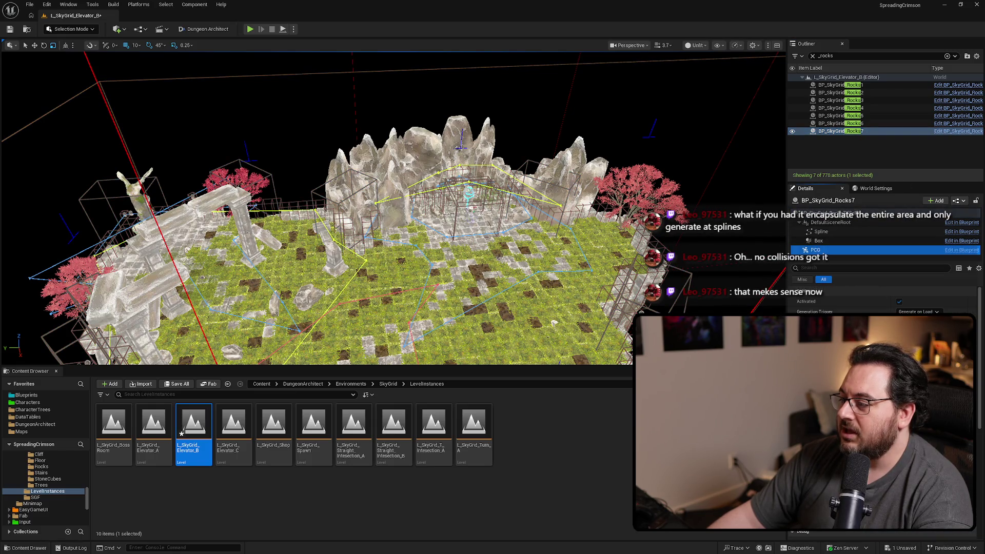
pyautogui.moveTo(569, 241); pyautogui.dragTo(573, 165)
pyautogui.hotkey('ctrl', 's')
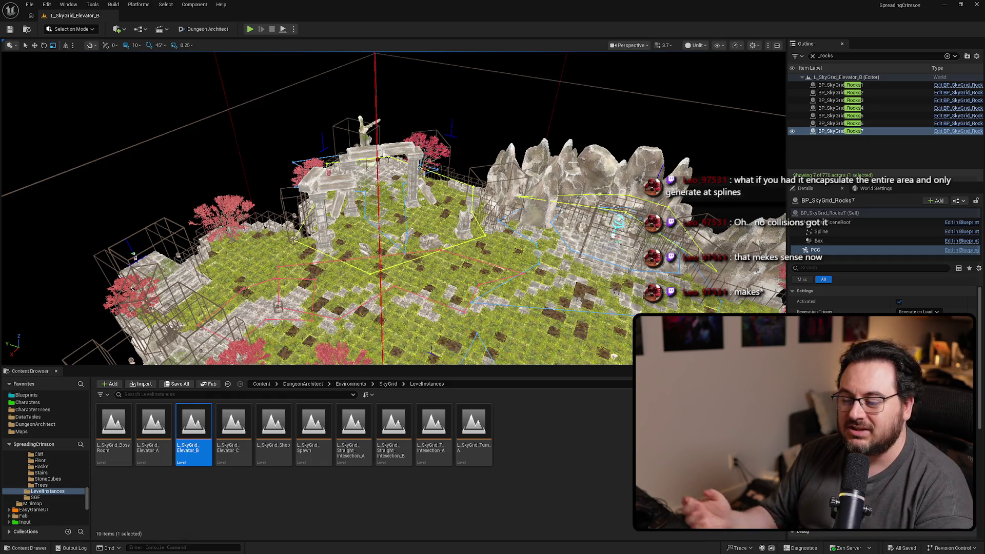
# Step: Open L_SkyGrid_Elevator_C, filter by '_rocks', and check the first two rocks actors' PCG settings
pyautogui.doubleClick(232, 447)
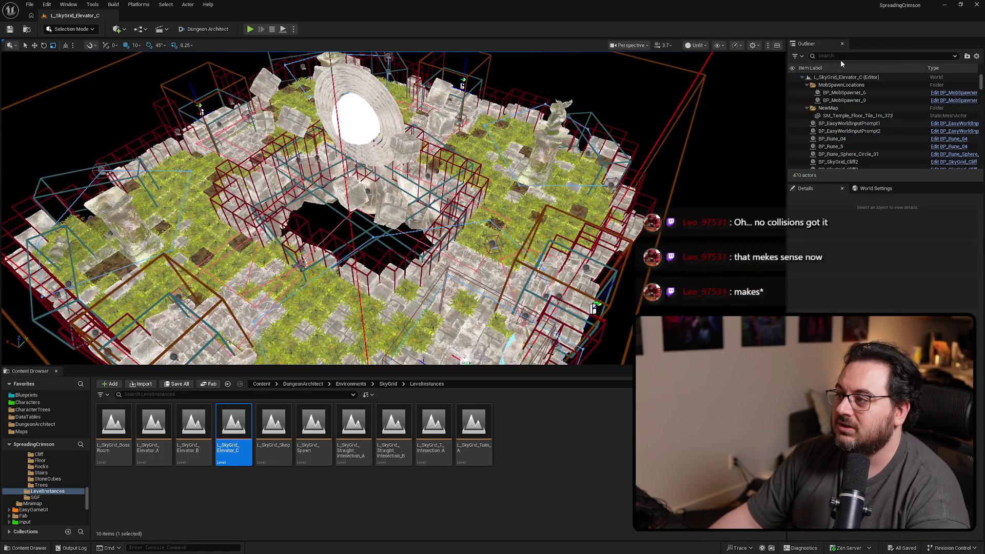
pyautogui.write('_rocks')
pyautogui.click(841, 84)
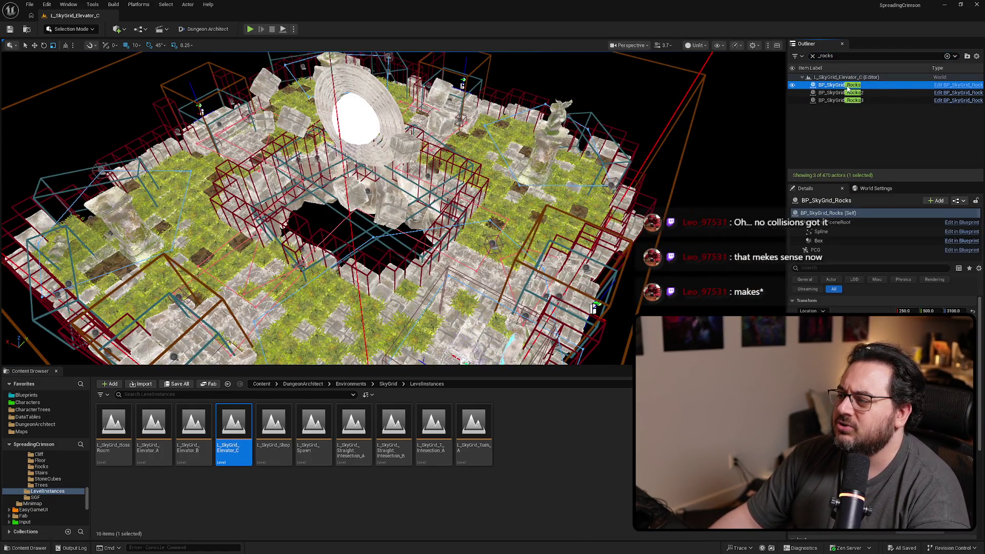
pyautogui.click(855, 251)
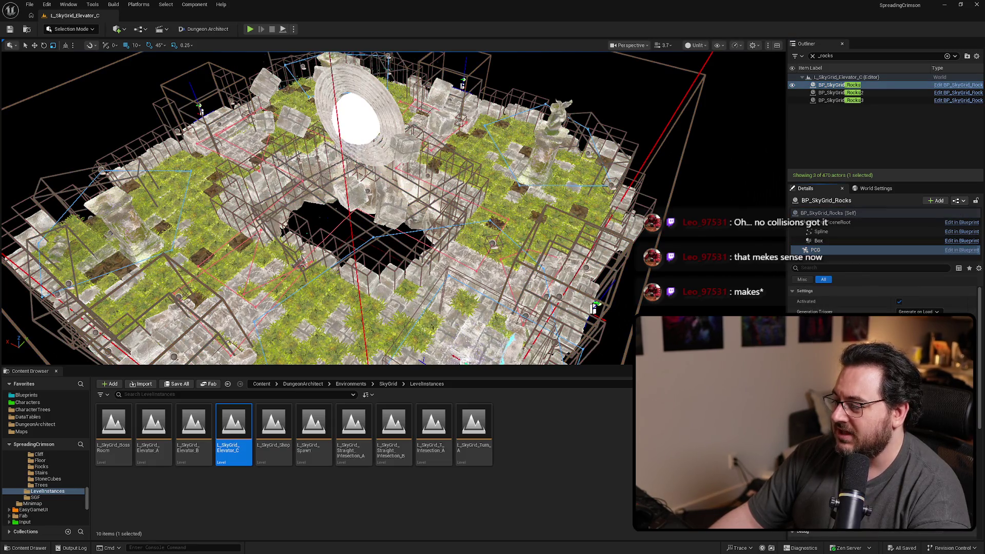
pyautogui.click(891, 92)
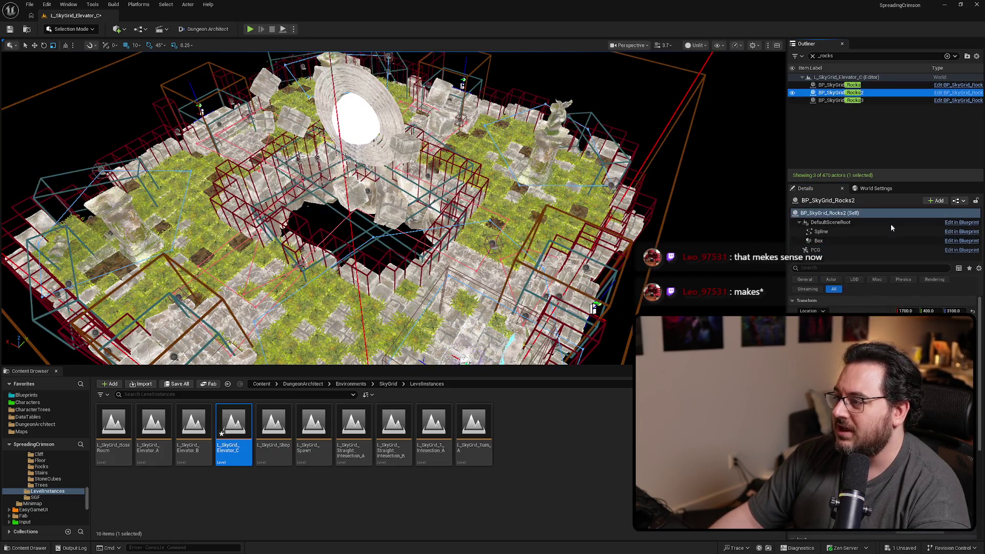
pyautogui.click(824, 250)
# Step: Check BP_SkyGrid_Rocks3's PCG settings and save L_SkyGrid_Elevator_C
pyautogui.click(871, 100)
pyautogui.click(863, 250)
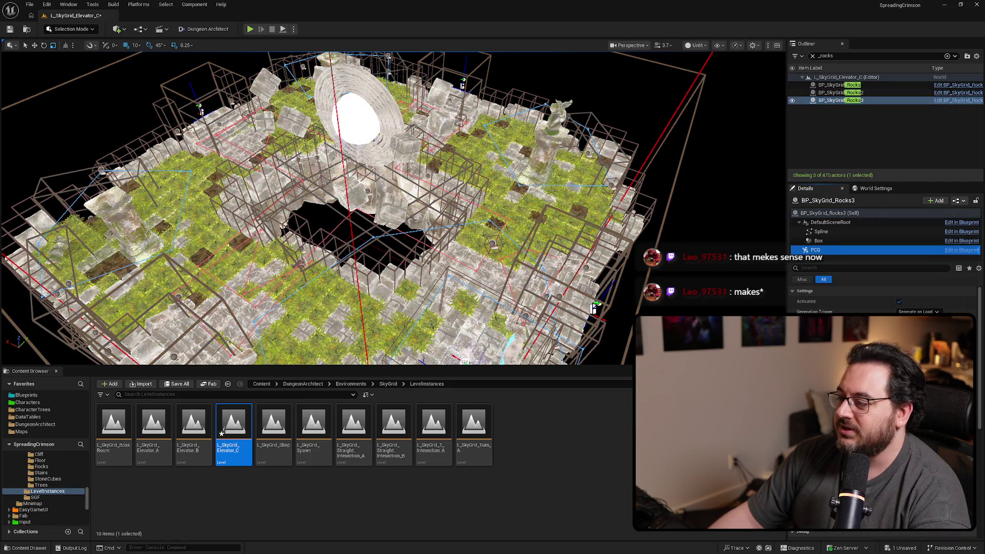
pyautogui.moveTo(594, 308); pyautogui.dragTo(614, 212)
pyautogui.hotkey('ctrl', 's')
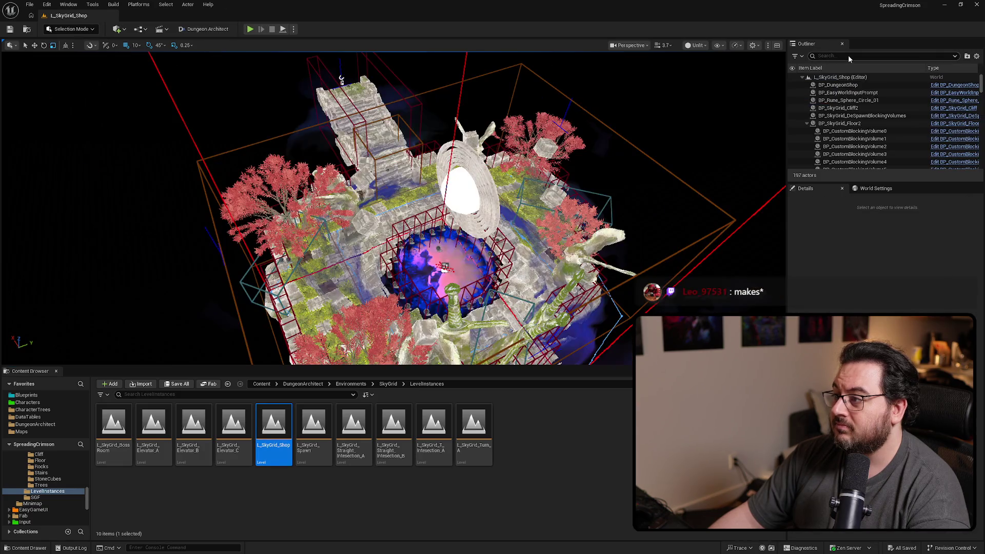
# Step: Open L_SkyGrid_Straight_Intesection_A, filter by '_rocks', and check Rocks1's PCG settings
pyautogui.doubleClick(300, 462)
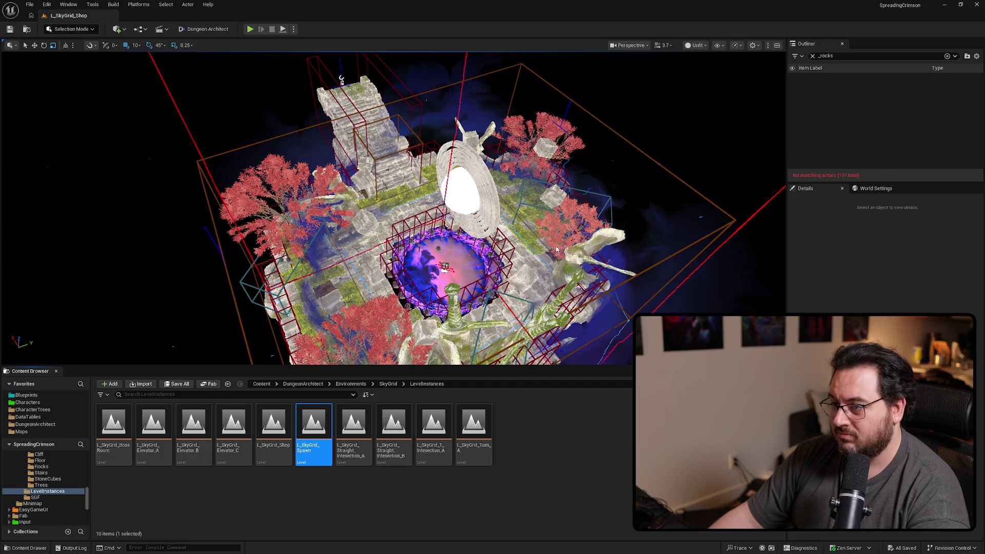
pyautogui.doubleClick(354, 428)
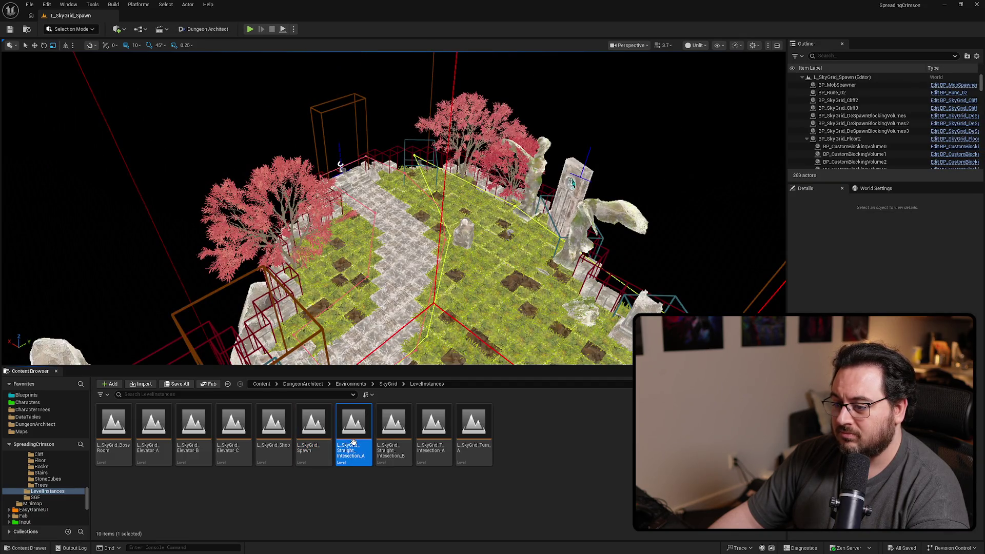
pyautogui.click(843, 55)
pyautogui.write('_rocks')
pyautogui.click(841, 84)
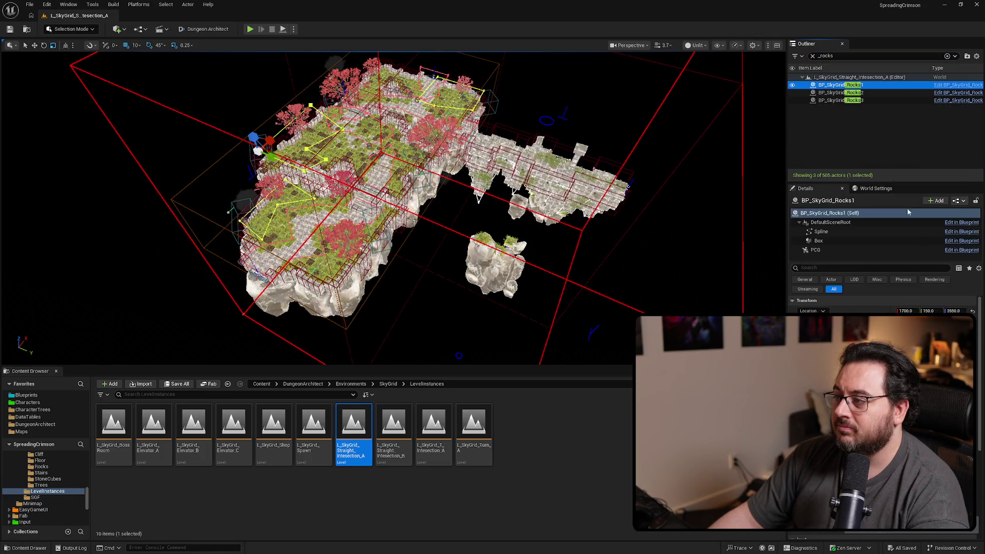
pyautogui.click(851, 252)
# Step: Check the PCG settings of BP_SkyGrid_Rocks2 and Rocks3
pyautogui.click(341, 433)
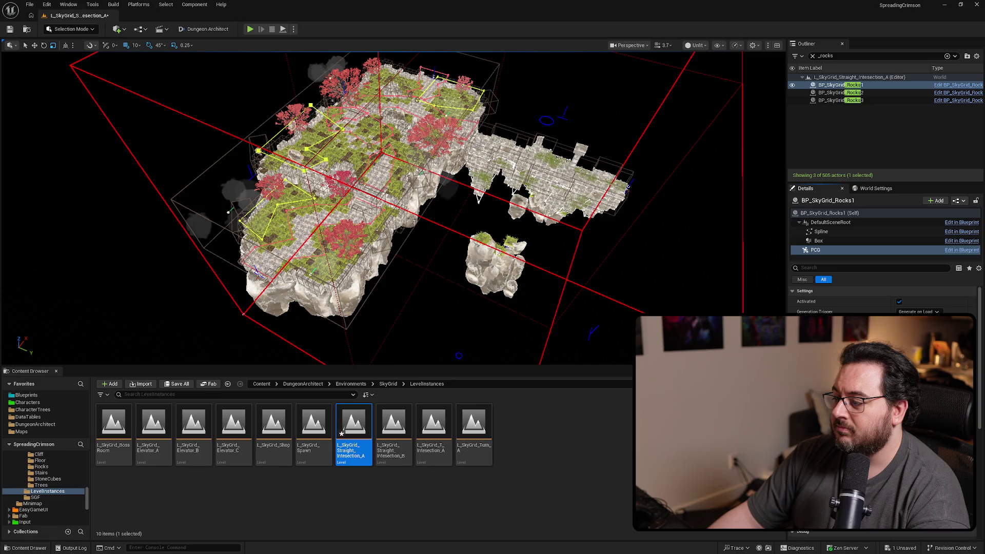
pyautogui.click(842, 92)
pyautogui.click(831, 250)
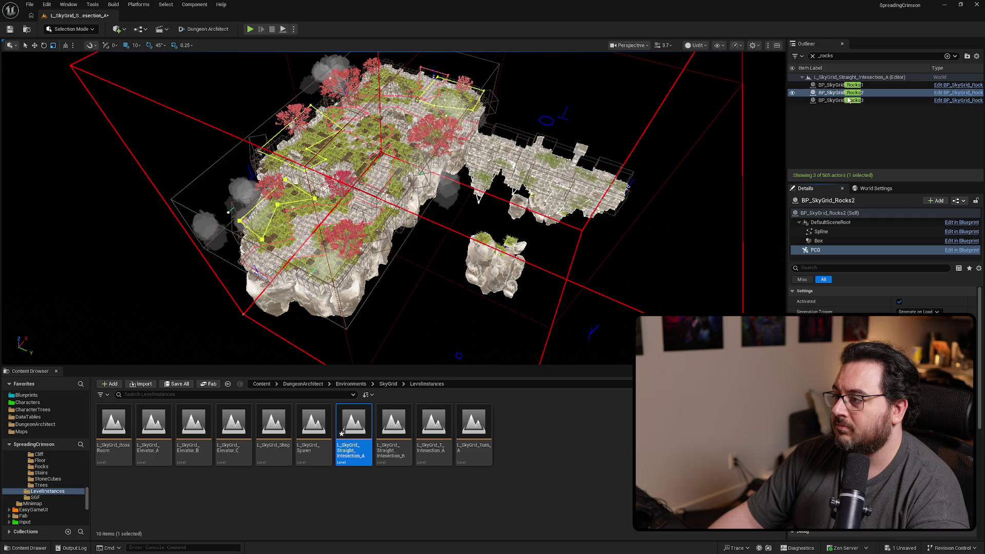
pyautogui.click(849, 101)
pyautogui.click(816, 250)
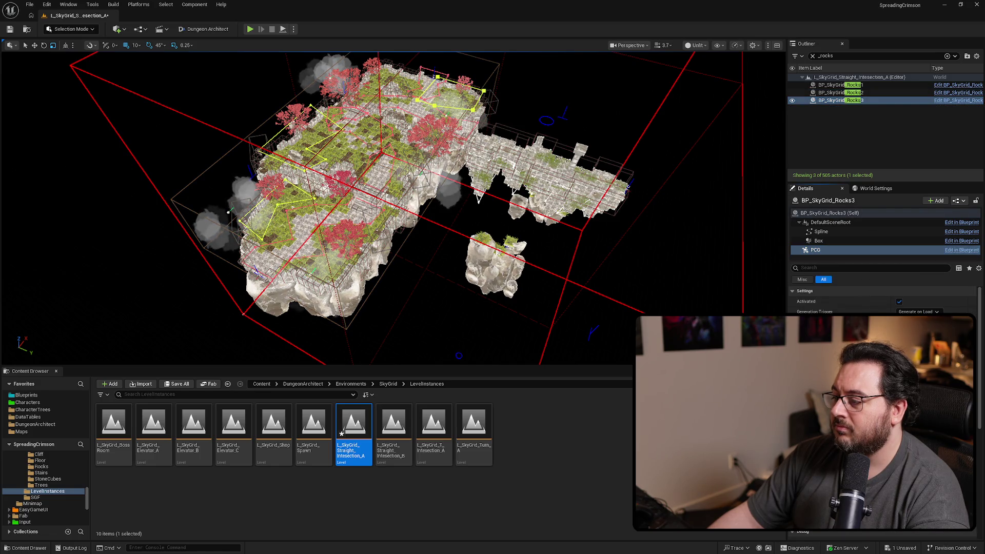
# Step: Save Straight_Intesection_A and open L_SkyGrid_Straight_Intesection_B
pyautogui.moveTo(641, 302); pyautogui.dragTo(489, 250)
pyautogui.hotkey('ctrl', 's')
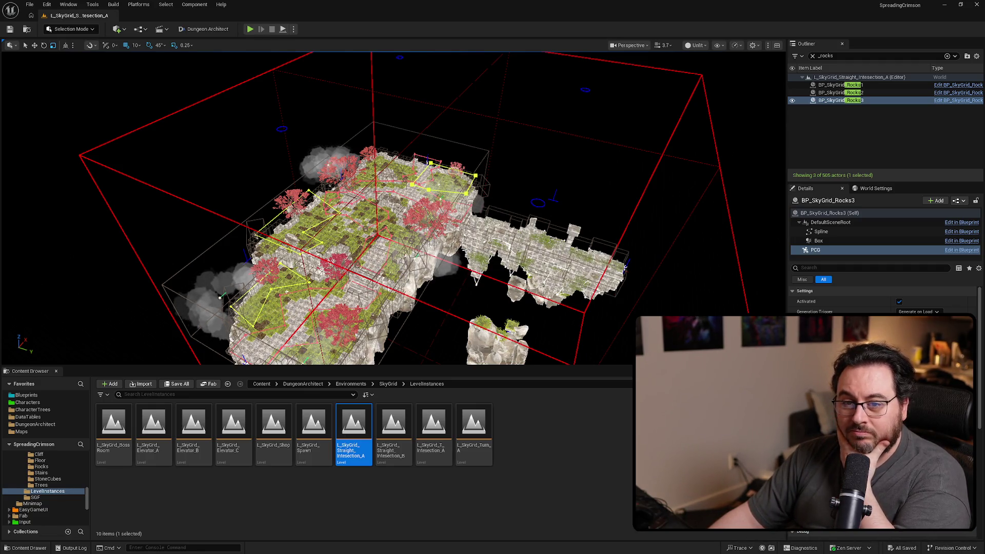
pyautogui.doubleClick(410, 430)
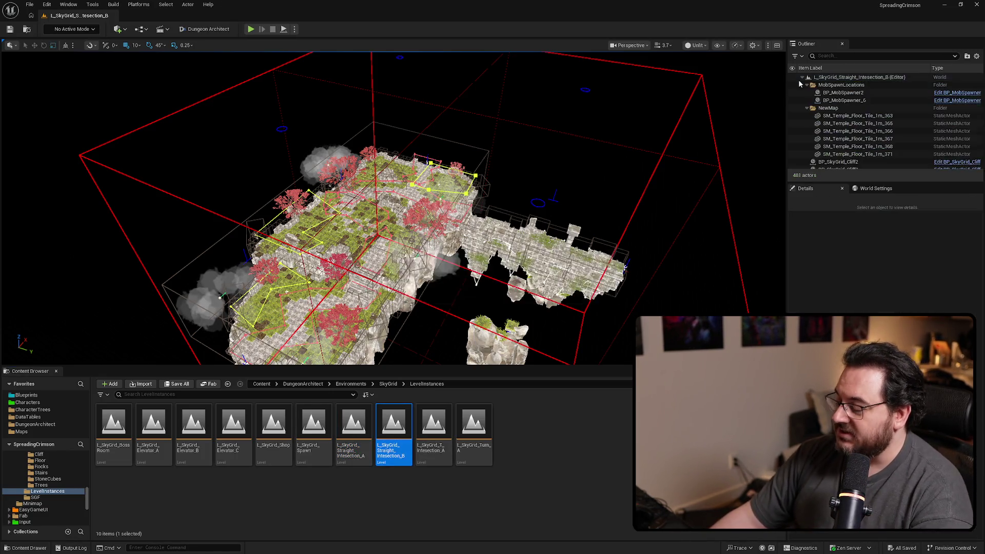
# Step: Filter by '_rocks', check Rocks and Rocks2 PCG settings, and save Straight_Intesection_B
pyautogui.click(841, 55)
pyautogui.write('_rocks')
pyautogui.click(839, 84)
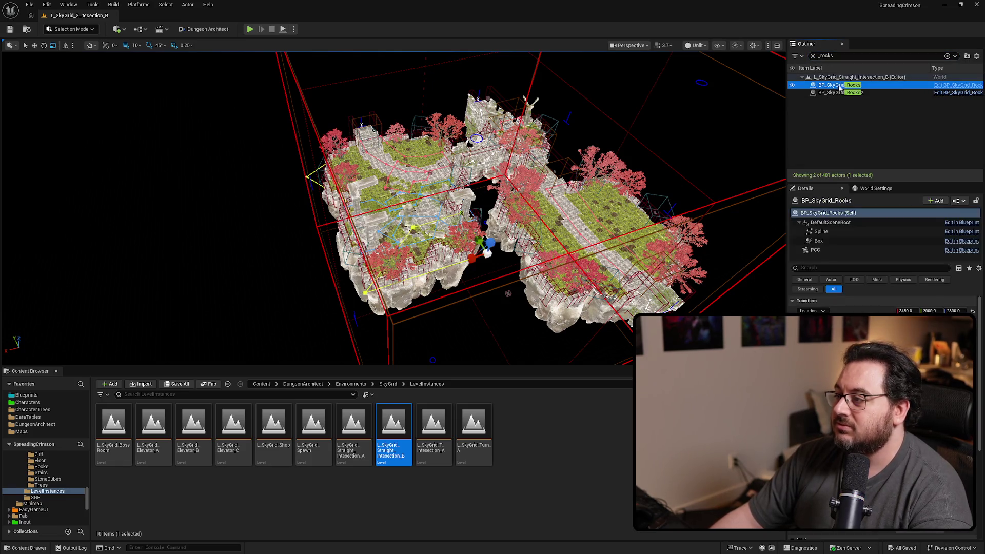
pyautogui.click(817, 252)
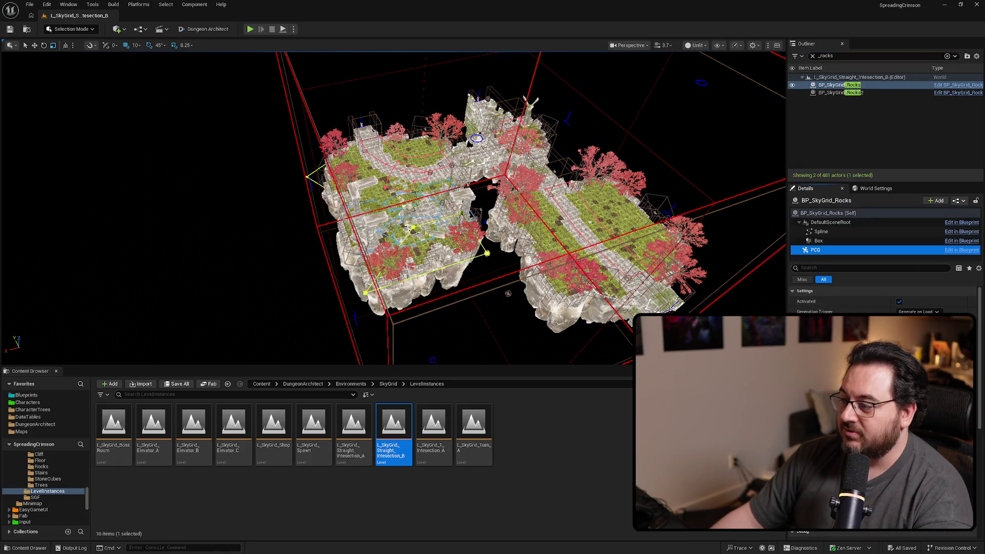
pyautogui.click(832, 93)
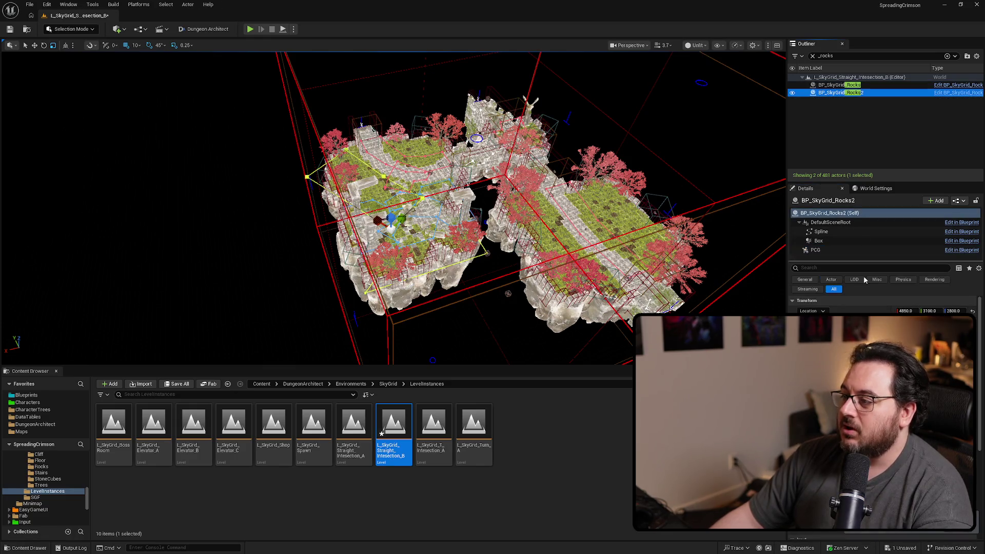
pyautogui.click(823, 250)
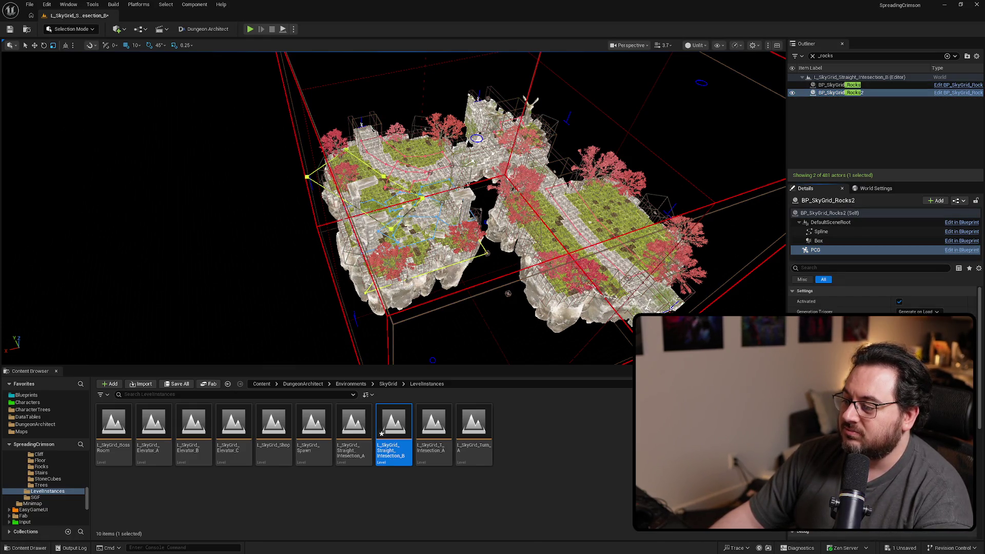
pyautogui.scroll(3, 594, 208)
pyautogui.hotkey('ctrl', 's')
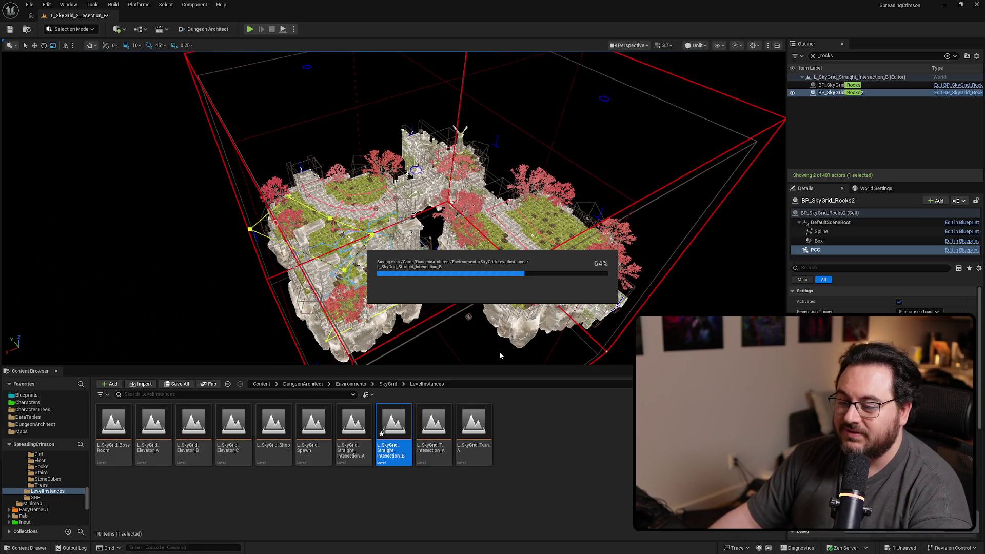
# Step: Open L_SkyGrid_T_Intesection_A, filter by '_rocks', and check Rocks1's PCG settings
pyautogui.doubleClick(434, 426)
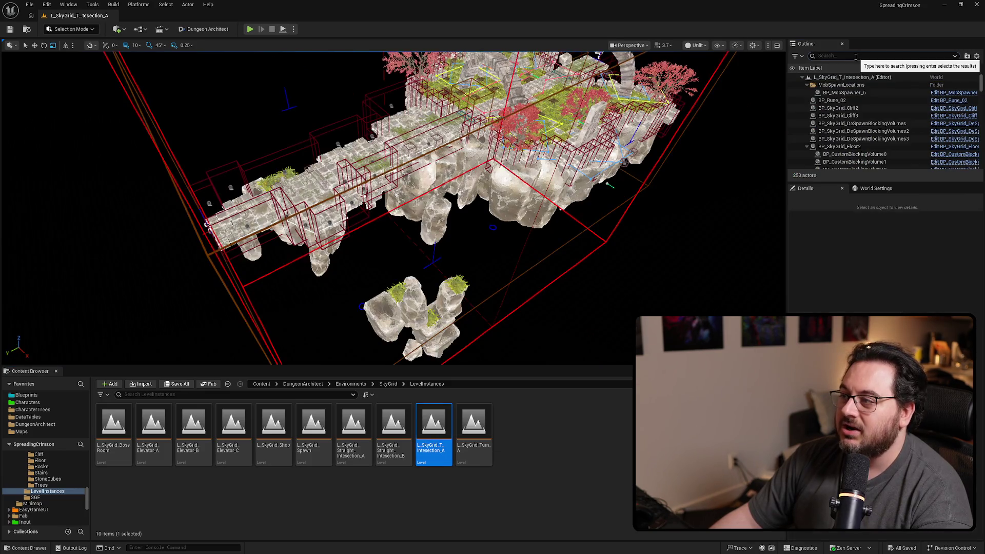
pyautogui.click(855, 56)
pyautogui.write('_rocks')
pyautogui.press('Return')
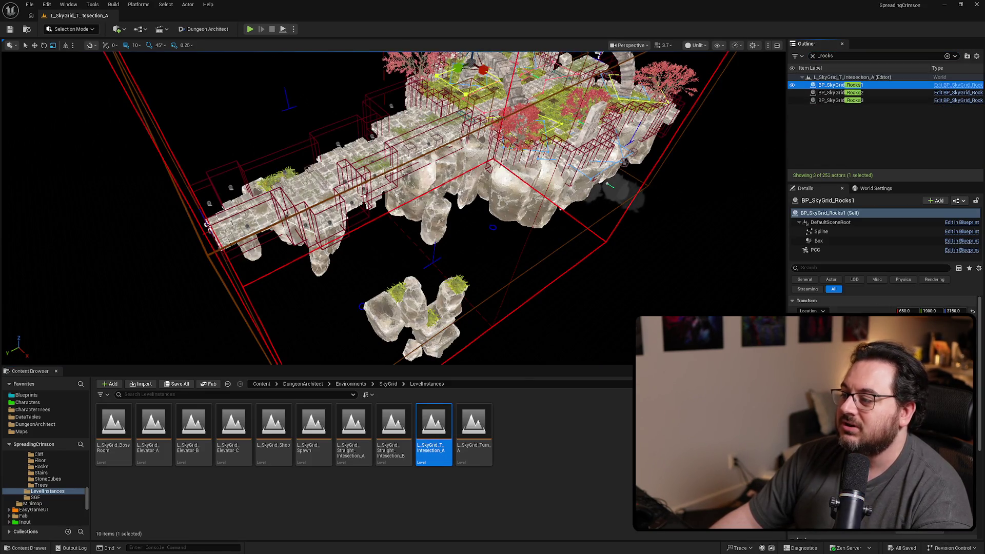
pyautogui.click(818, 250)
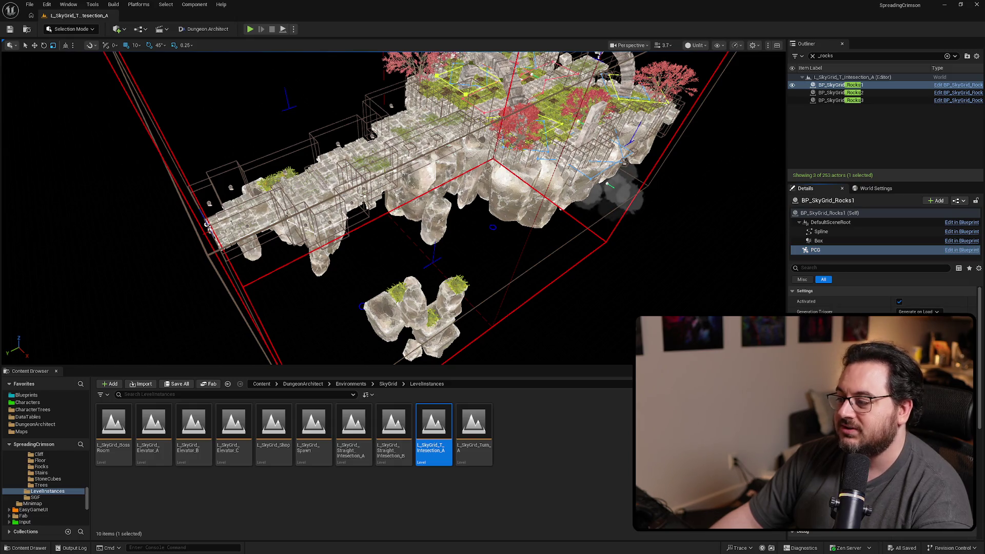
pyautogui.click(876, 91)
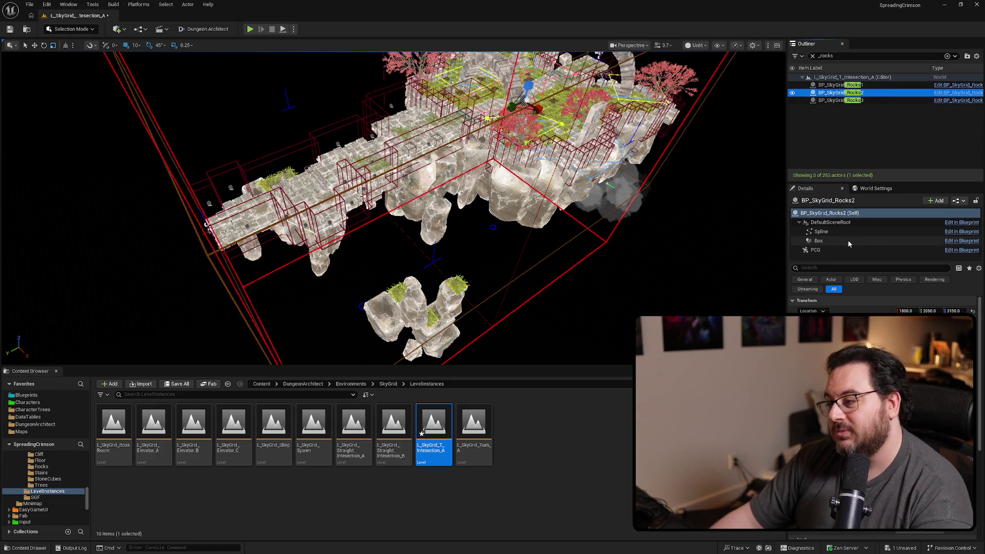
# Step: Check the PCG settings of Rocks2 and Rocks3, then save T_Intesection_A
pyautogui.click(837, 250)
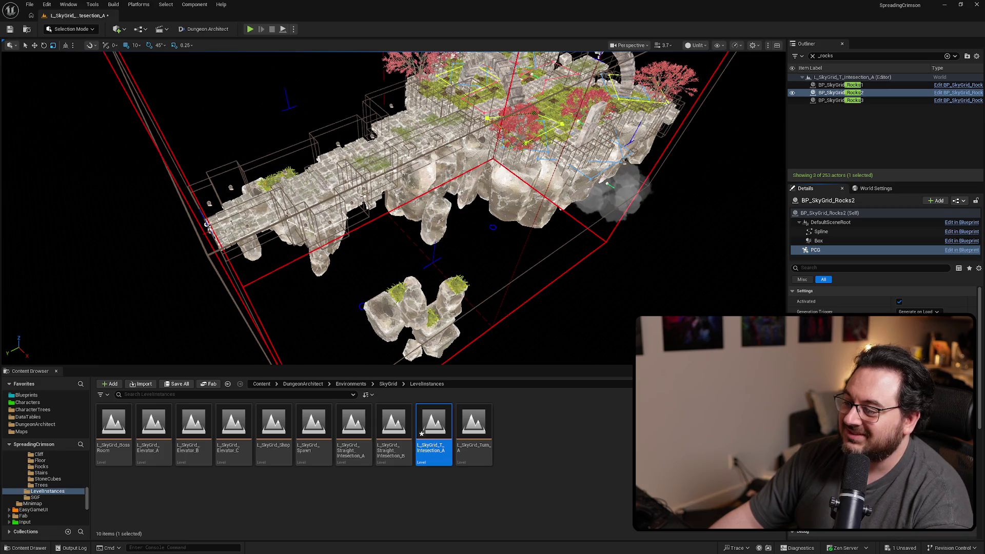
pyautogui.click(836, 101)
pyautogui.click(823, 249)
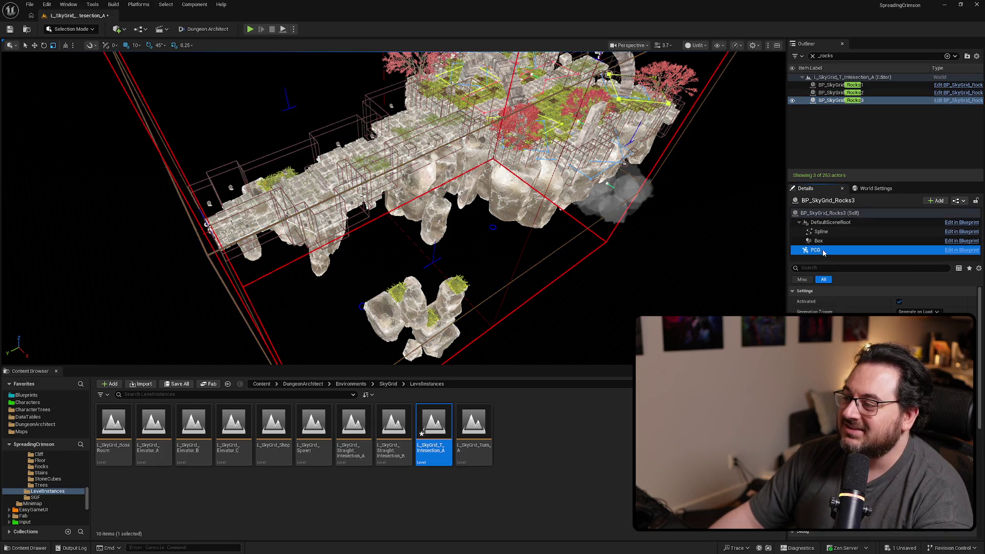
pyautogui.scroll(3, 579, 292)
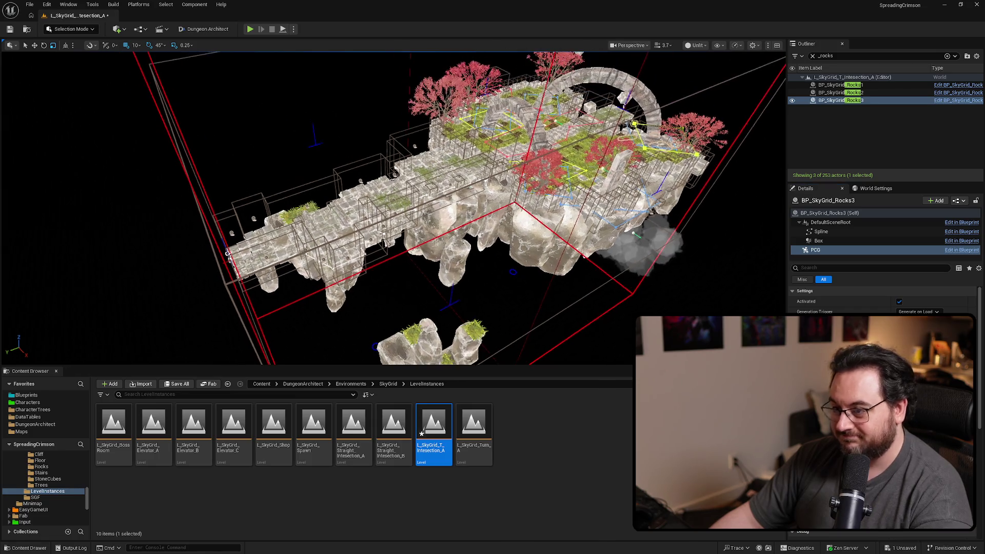
pyautogui.hotkey('ctrl', 's')
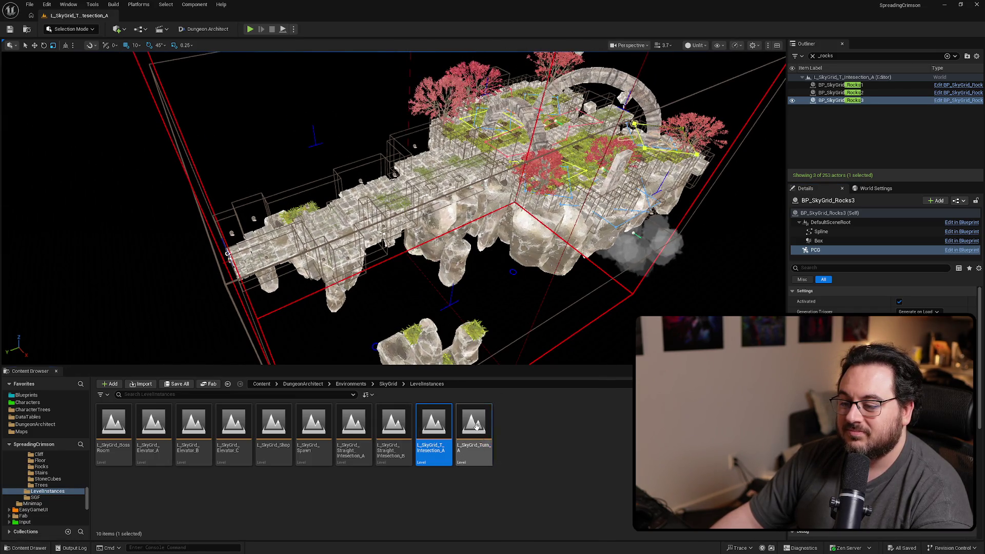
# Step: Open L_SkyGrid_Turn_A, filter by '_rocks', and check the first two rocks actors' PCG settings
pyautogui.doubleClick(473, 431)
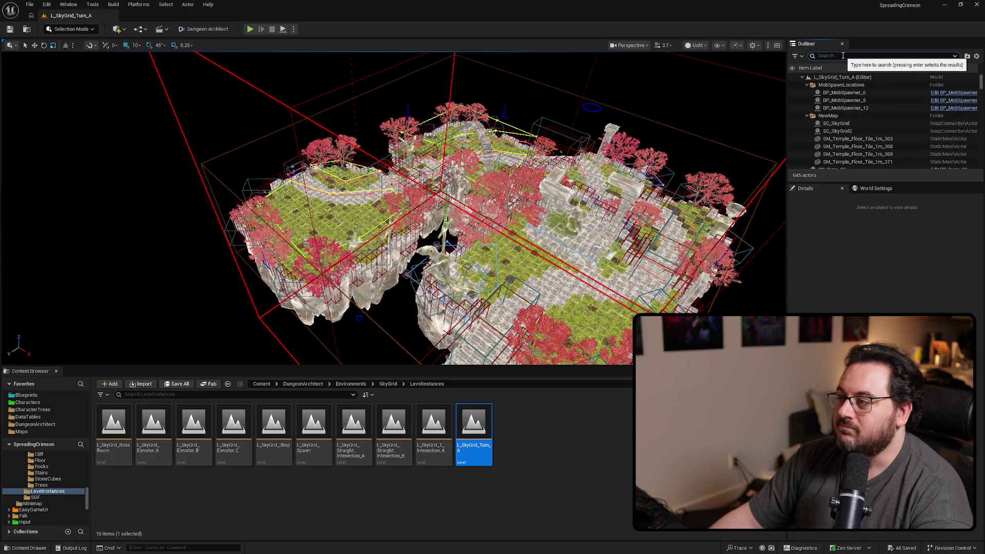
pyautogui.write('_rocks')
pyautogui.click(836, 85)
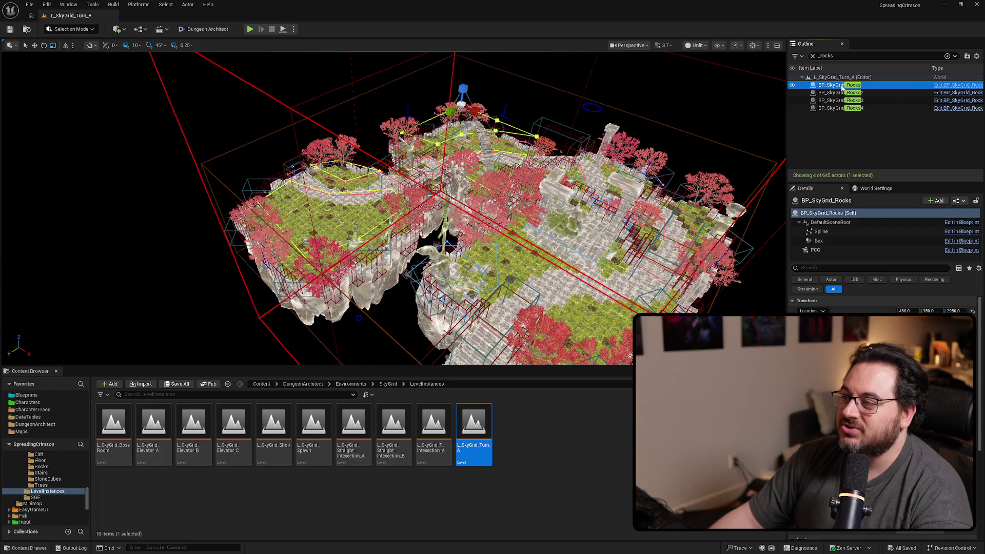
pyautogui.click(815, 250)
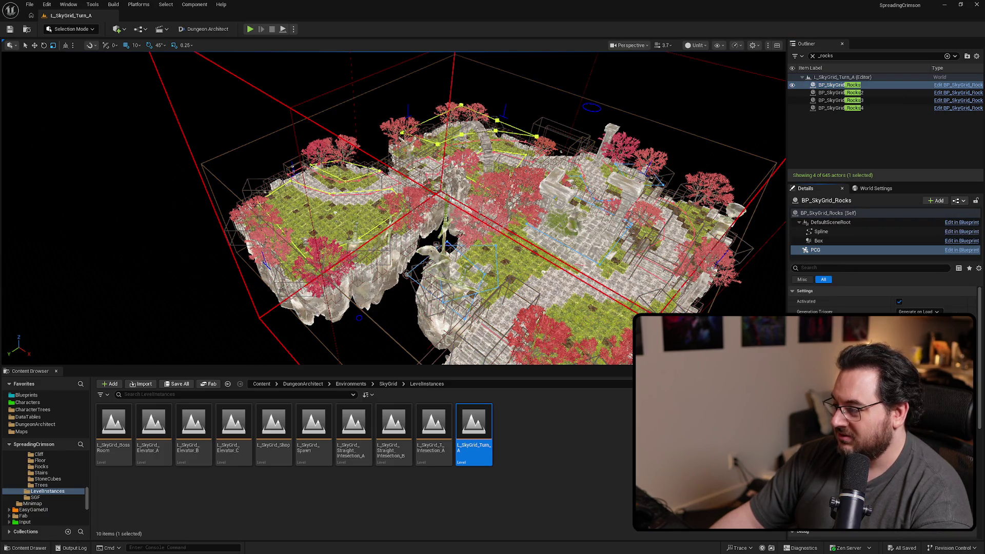
pyautogui.click(836, 93)
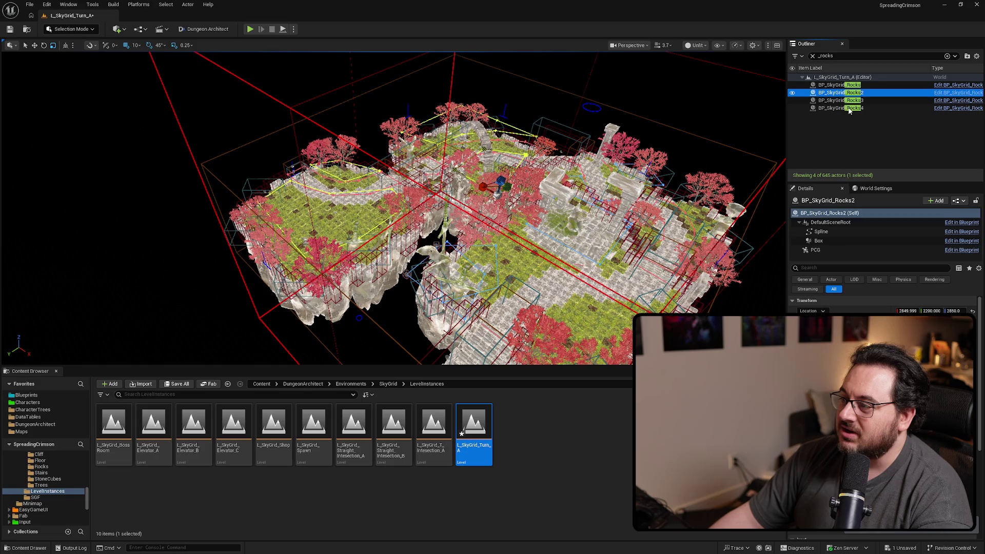
pyautogui.click(829, 251)
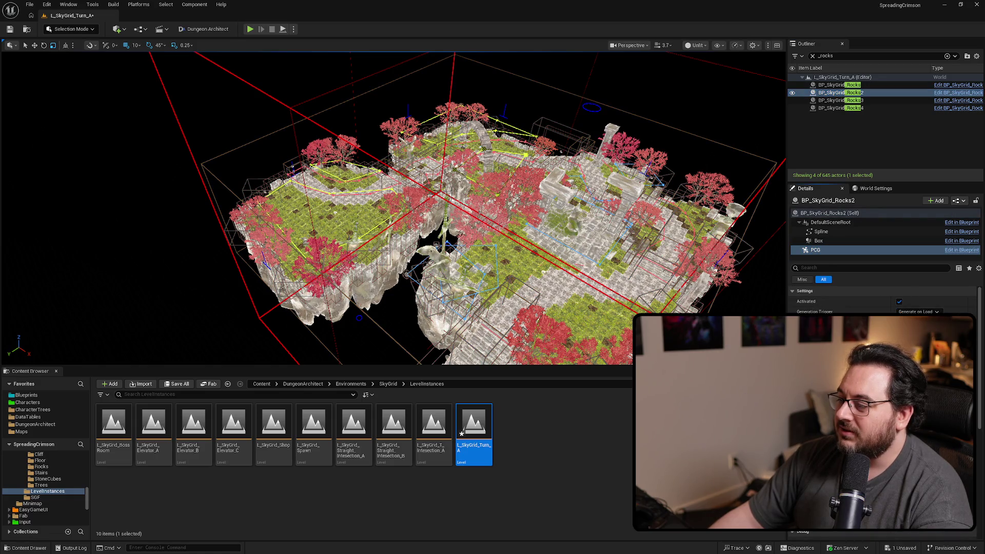
# Step: Check the third and fourth rocks actors' PCG settings and save L_SkyGrid_Turn_A
pyautogui.click(837, 101)
pyautogui.click(831, 251)
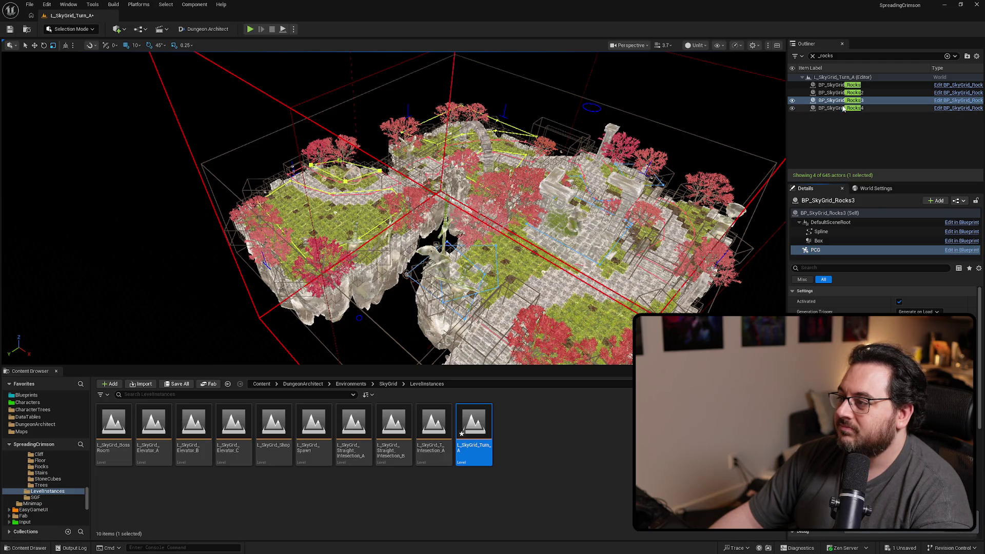
pyautogui.click(845, 108)
pyautogui.click(820, 250)
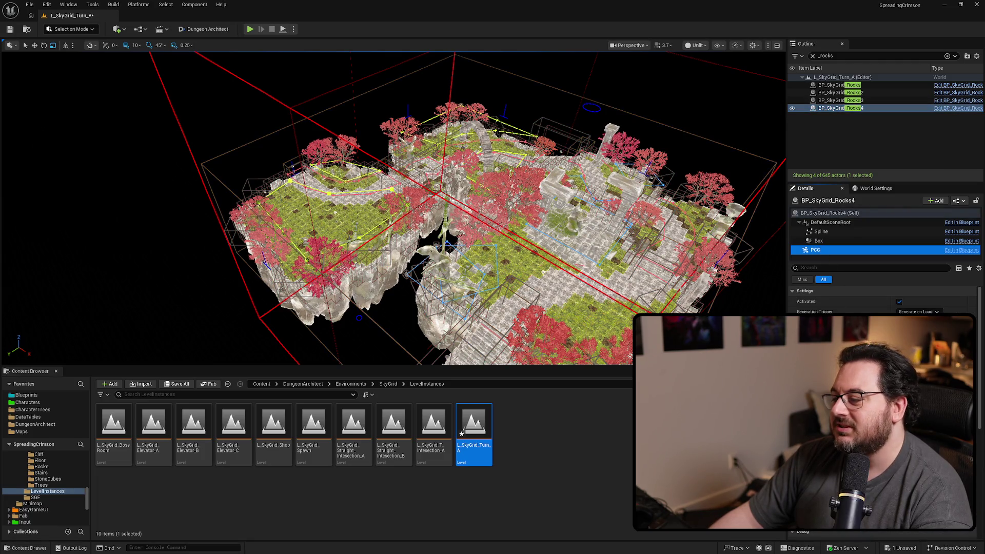
pyautogui.scroll(4, 559, 247)
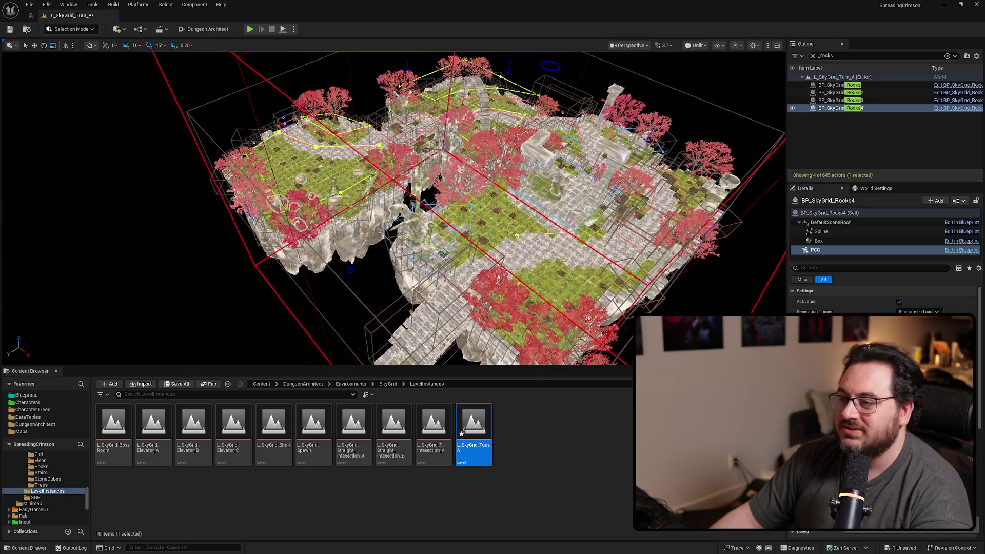
pyautogui.hotkey('ctrl', 's')
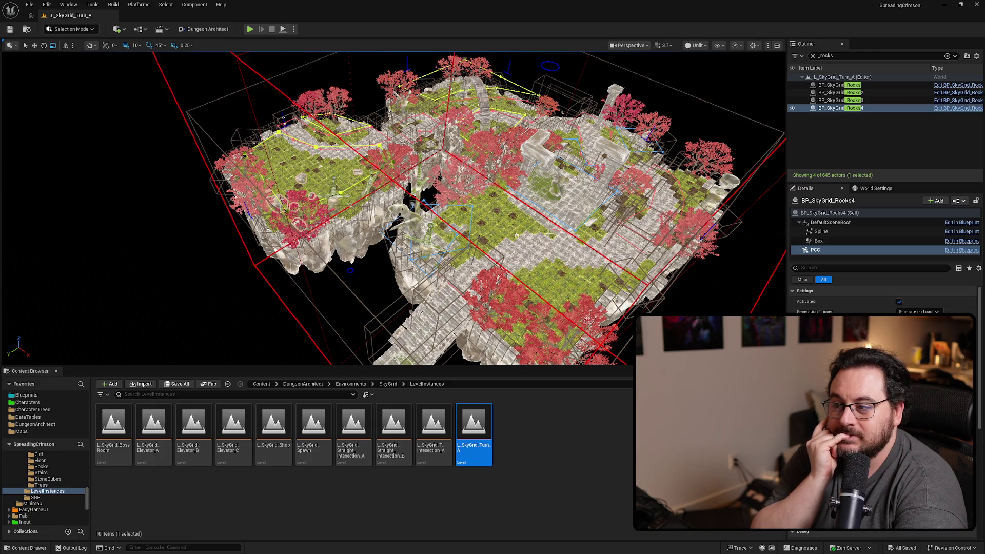
# Step: Fly the camera over the turn level's grass areas and rock walls
pyautogui.press('f')
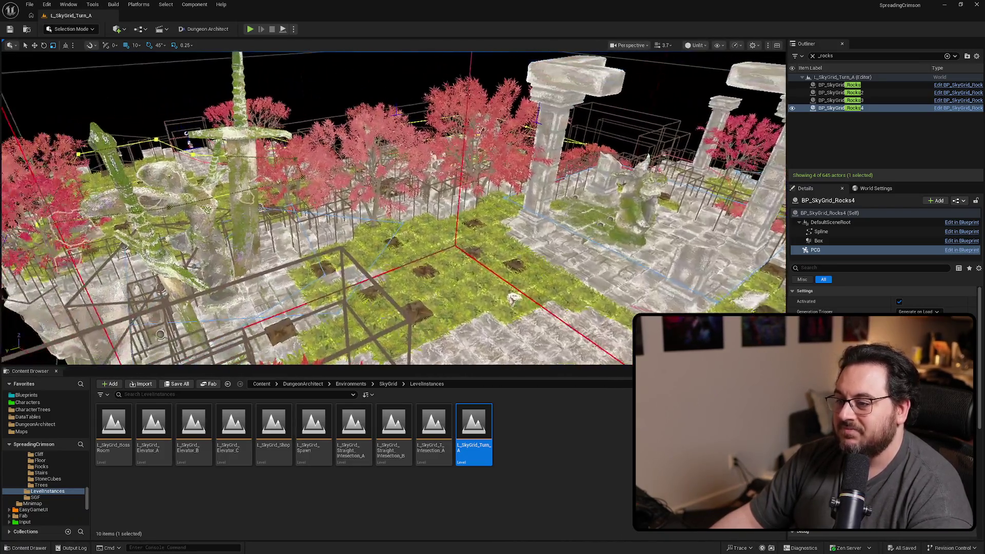
pyautogui.press('f')
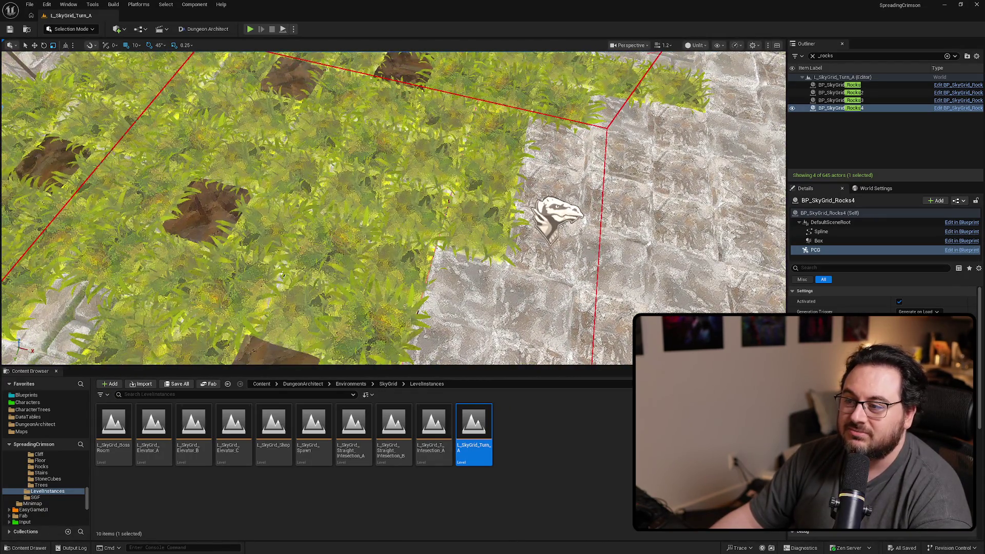
pyautogui.scroll(-5, 393, 208)
pyautogui.scroll(1, 393, 208)
pyautogui.scroll(-5, 614, 178)
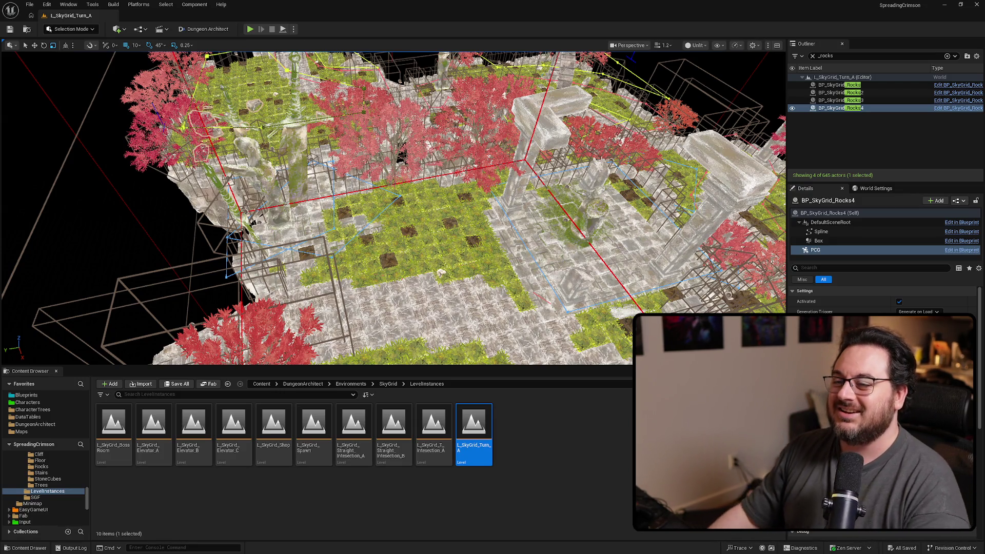
pyautogui.press('f')
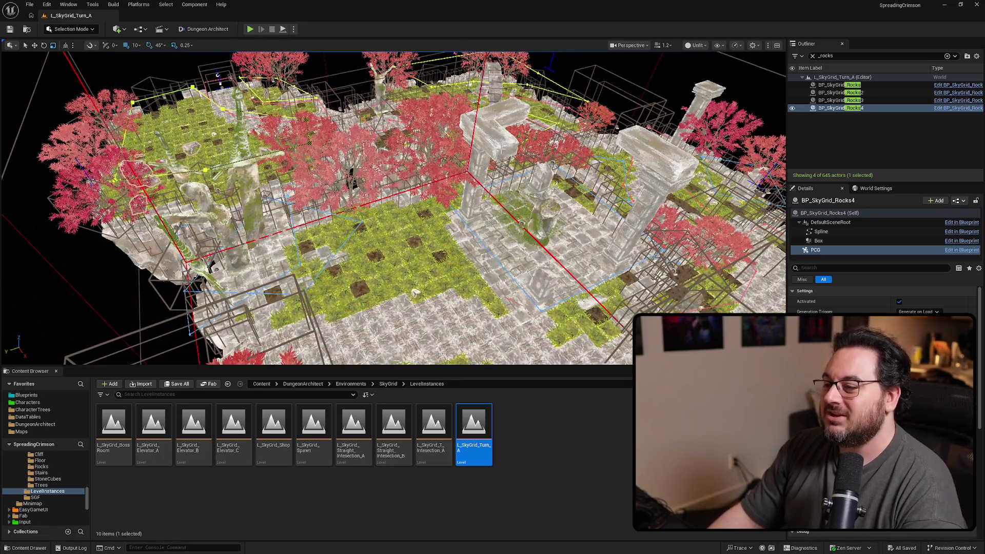
# Step: Select a temple floor tile and switch the viewport to Lit rendering
pyautogui.click(496, 148)
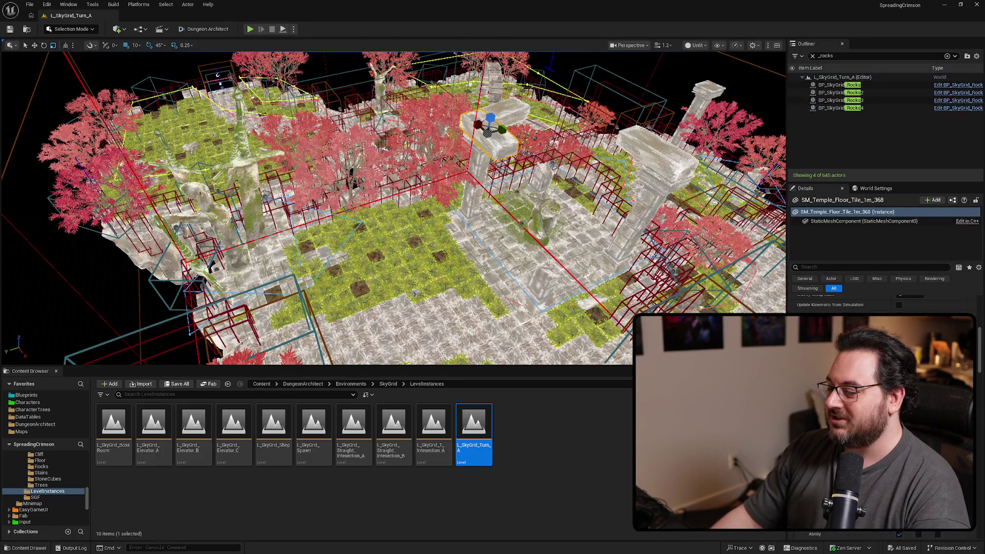
pyautogui.hotkey('alt', '4')
pyautogui.moveTo(450, 260)
pyautogui.mouseDown()
pyautogui.moveTo(441, 259)
pyautogui.moveTo(450, 260)
pyautogui.mouseUp()
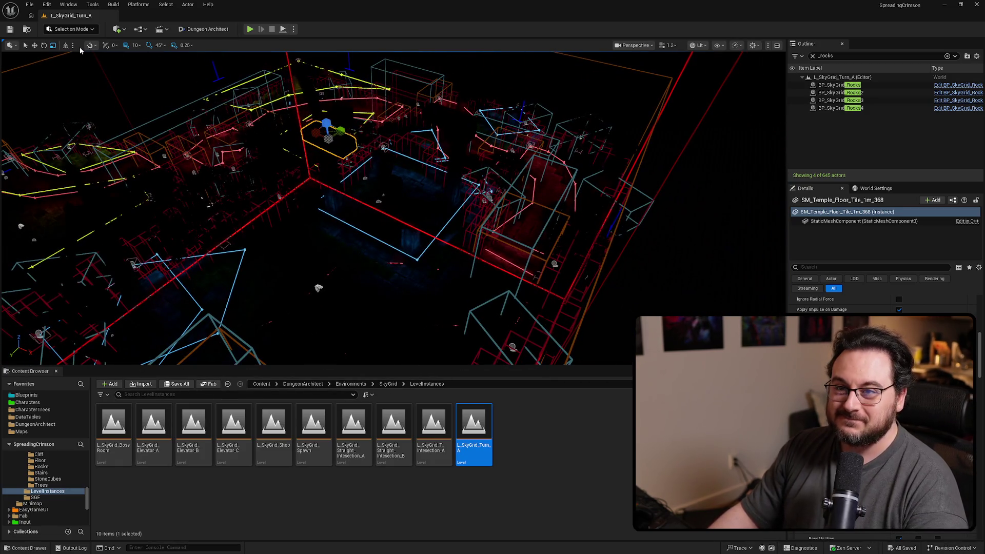
pyautogui.click(30, 5)
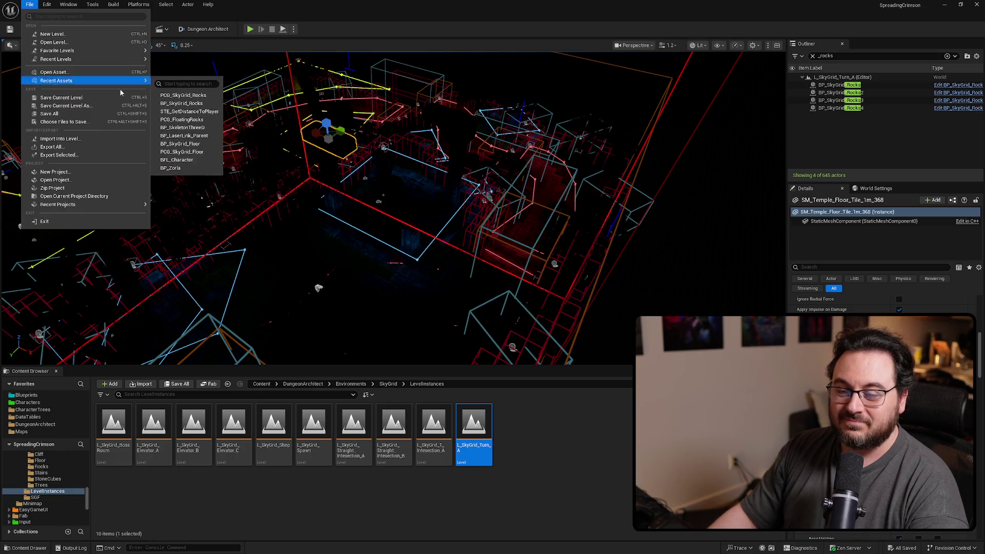
# Step: Open the L_Hub favorite level in a fullscreen viewport and start a Play-in-Editor session
pyautogui.moveTo(127, 62)
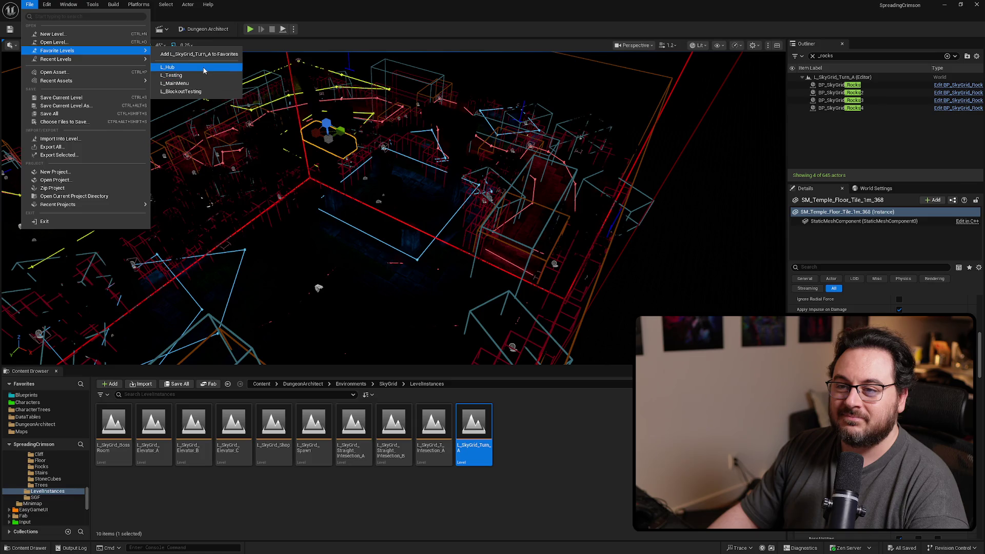
pyautogui.click(203, 70)
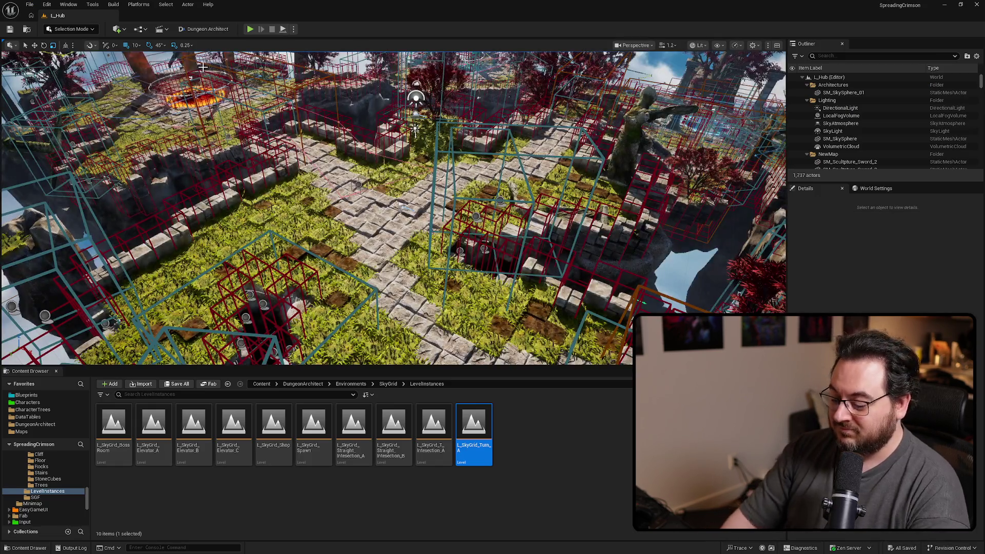
pyautogui.press('F11')
pyautogui.hotkey('alt', 'p')
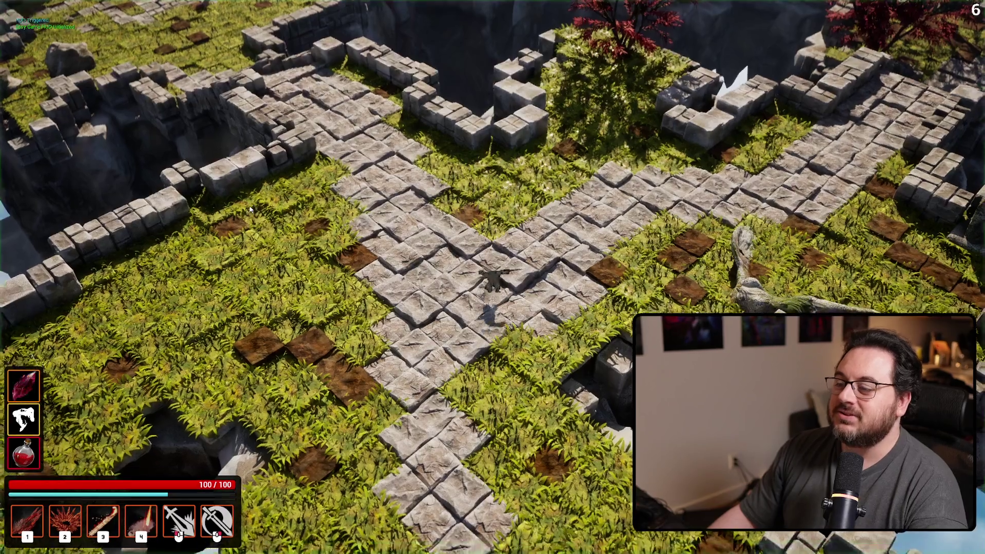
# Step: Run the character to the portal and enter the SkyGrid dungeon
pyautogui.press('s')
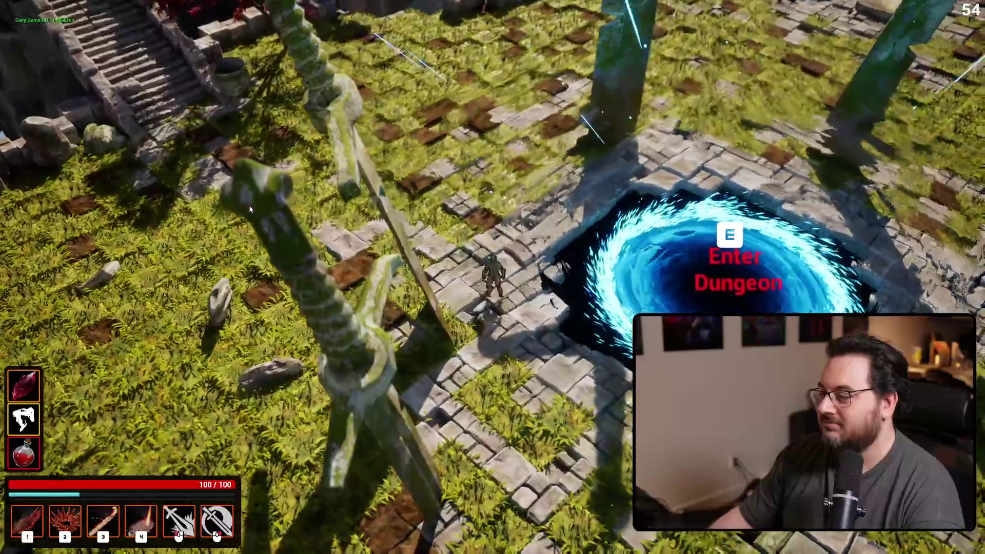
pyautogui.press('e')
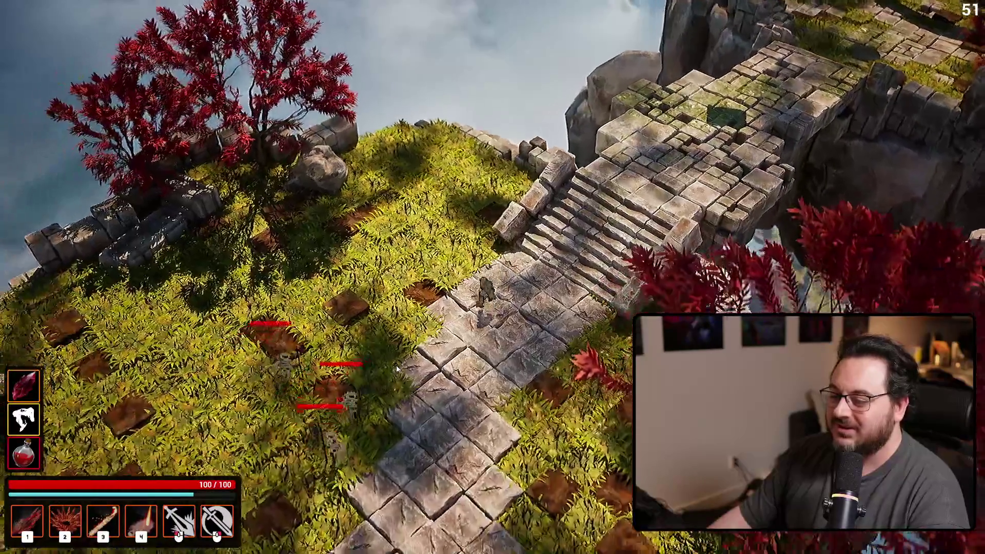
# Step: Fight the first skeleton group with projectiles, crystal spikes, a blood slash and fiery slashes
pyautogui.click(398, 365)
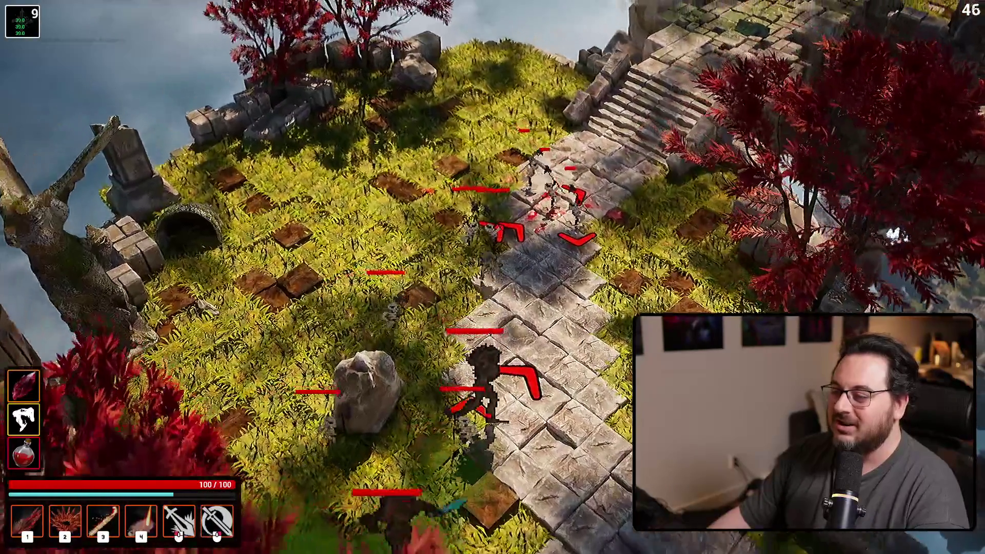
pyautogui.press('2')
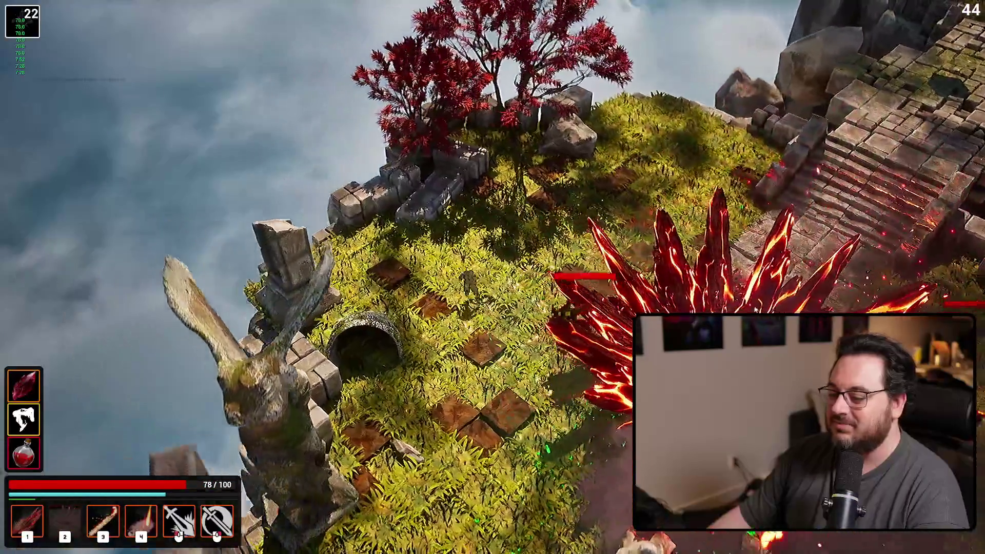
pyautogui.press('1')
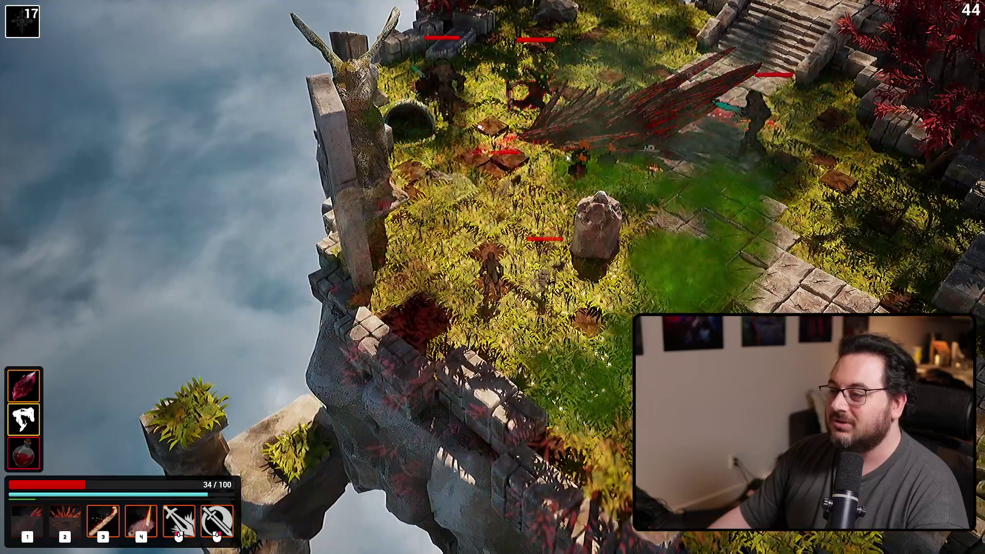
pyautogui.rightClick(563, 156)
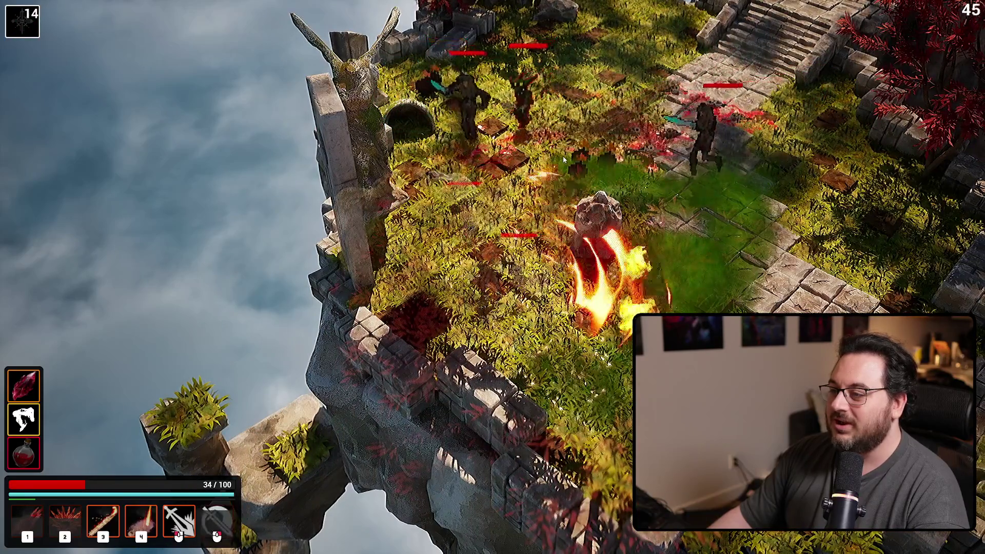
pyautogui.click(442, 168)
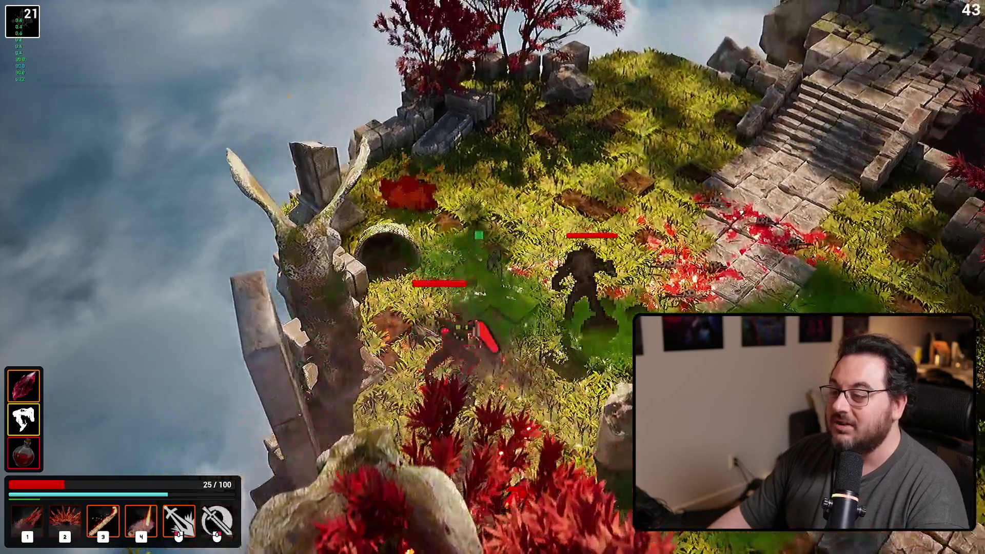
pyautogui.click(571, 330)
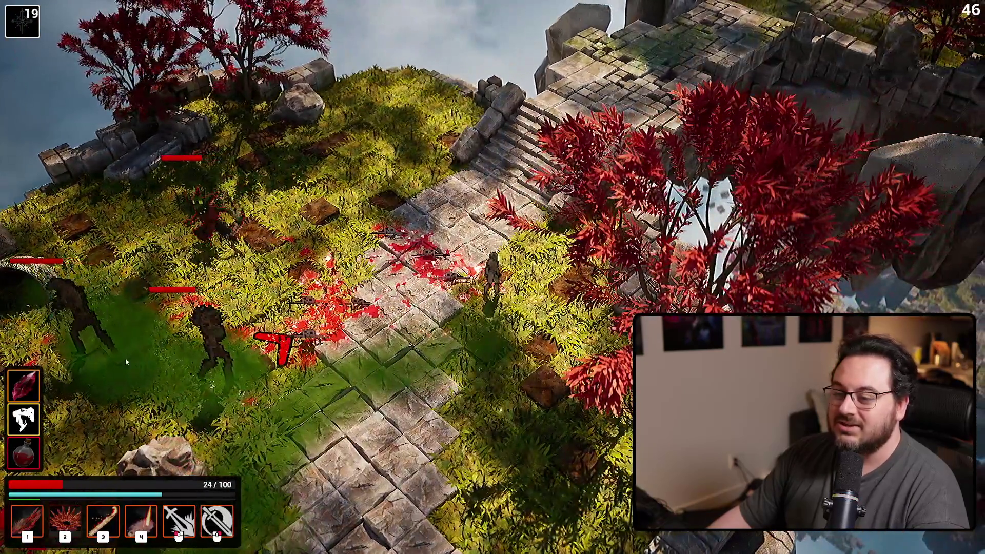
pyautogui.click(191, 378)
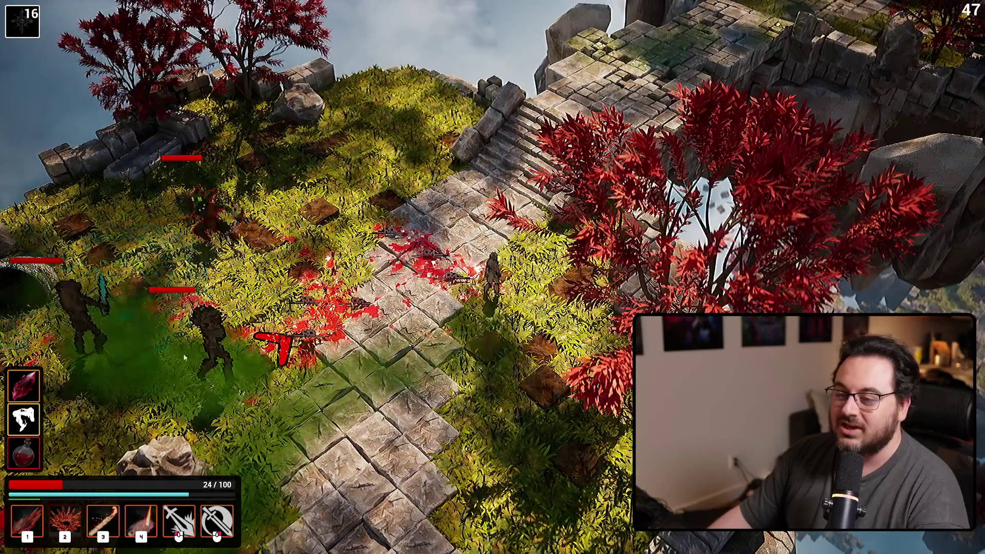
pyautogui.click(190, 378)
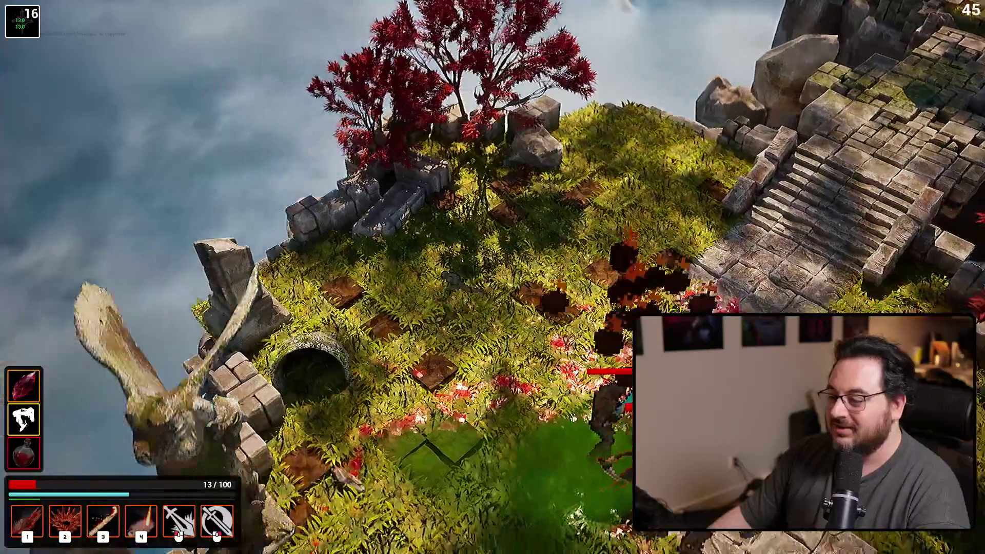
# Step: Keep casting fire, slash and crystal skills, then cross the ruins toward the red enemies
pyautogui.press('1')
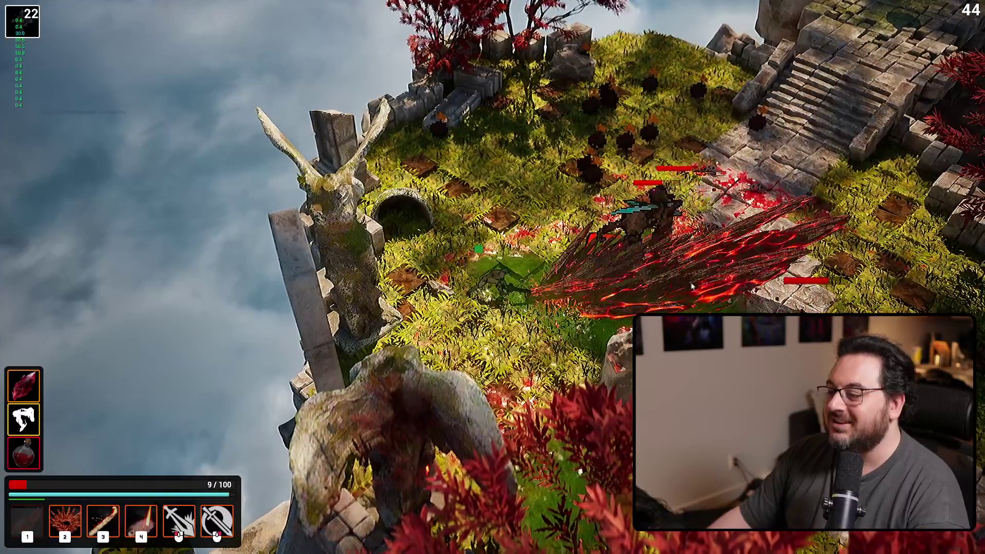
pyautogui.click(692, 286)
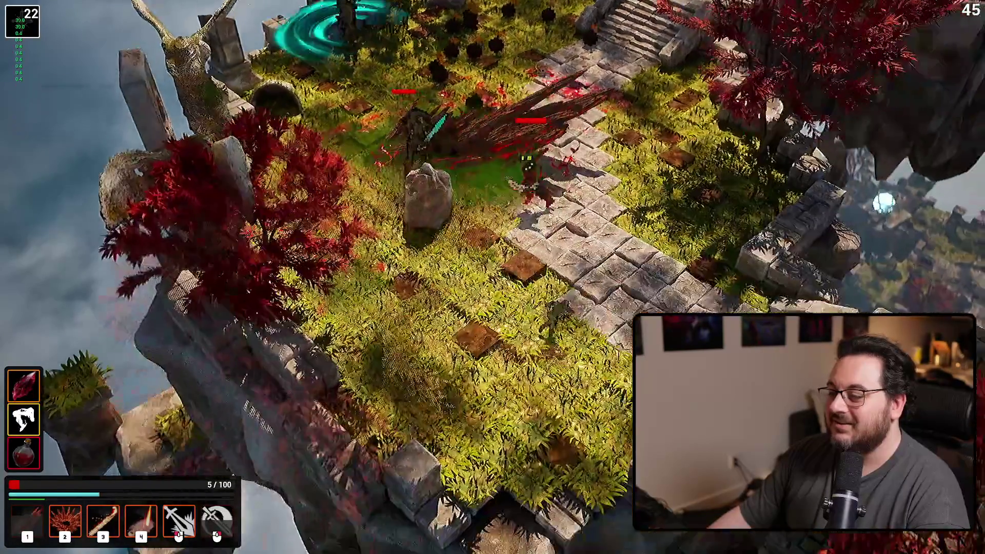
pyautogui.press('4')
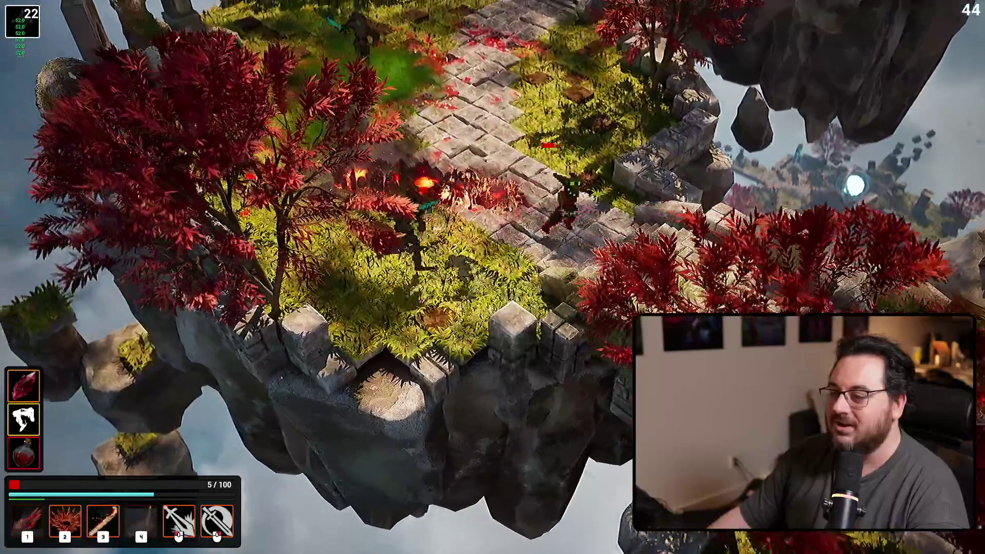
pyautogui.press('3')
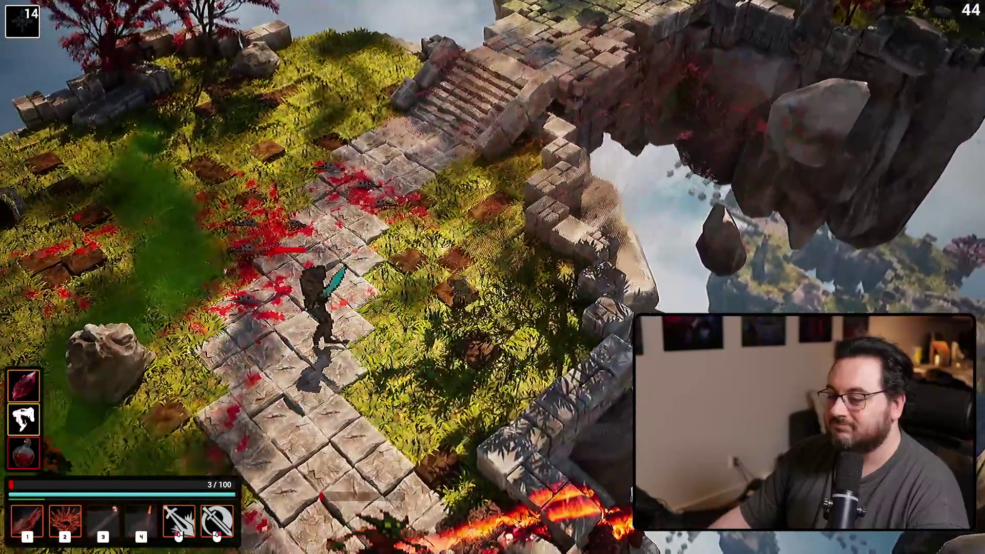
pyautogui.rightClick(187, 355)
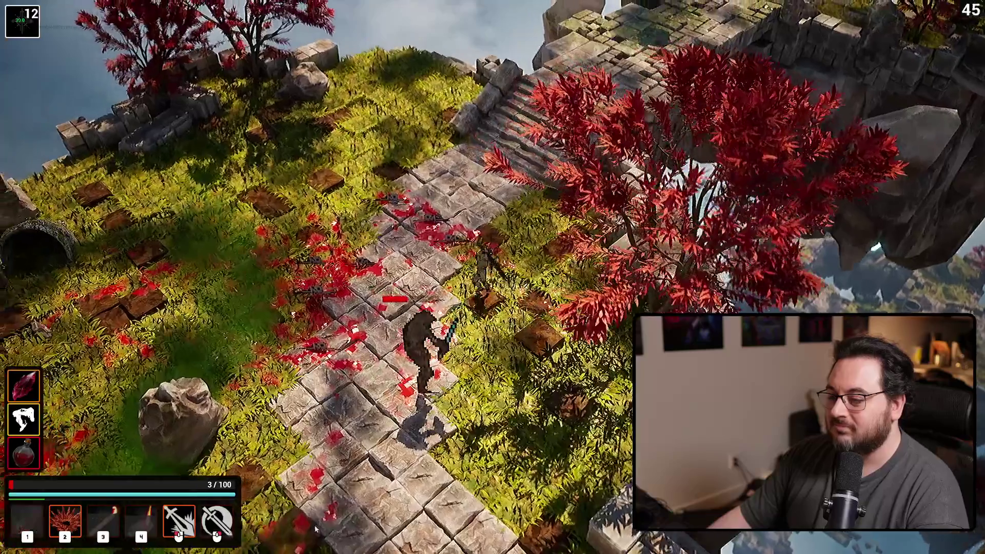
pyautogui.press('1')
pyautogui.press('2')
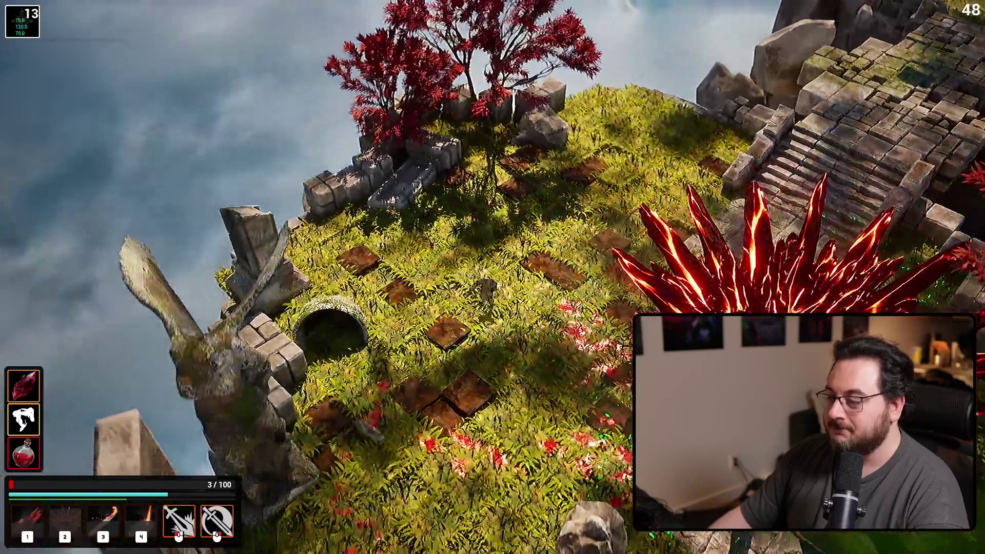
pyautogui.press('s')
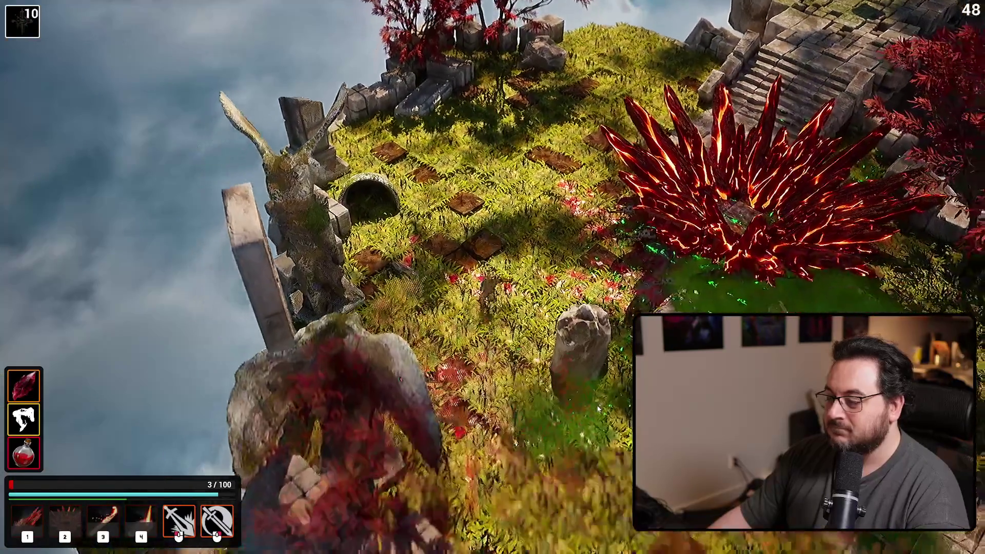
pyautogui.press('d')
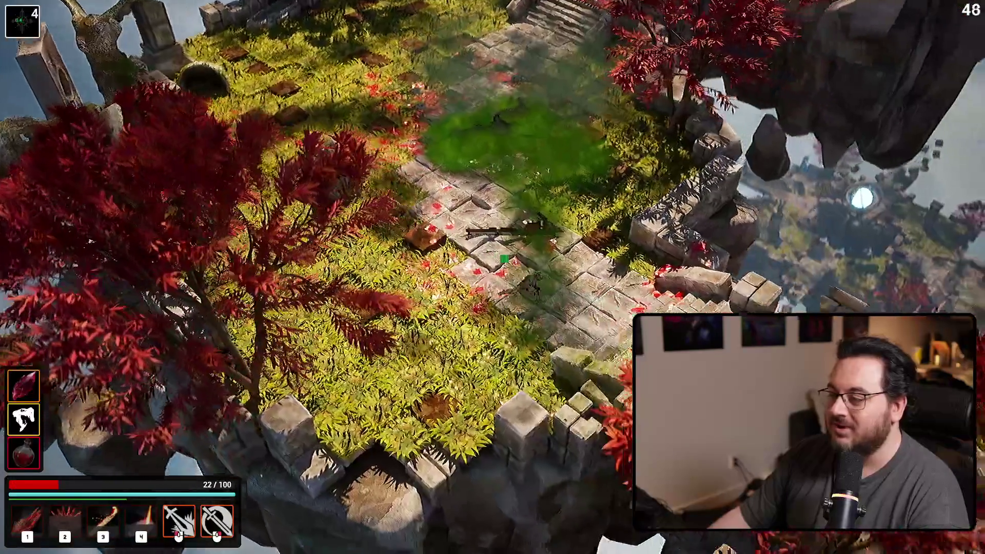
pyautogui.press('d')
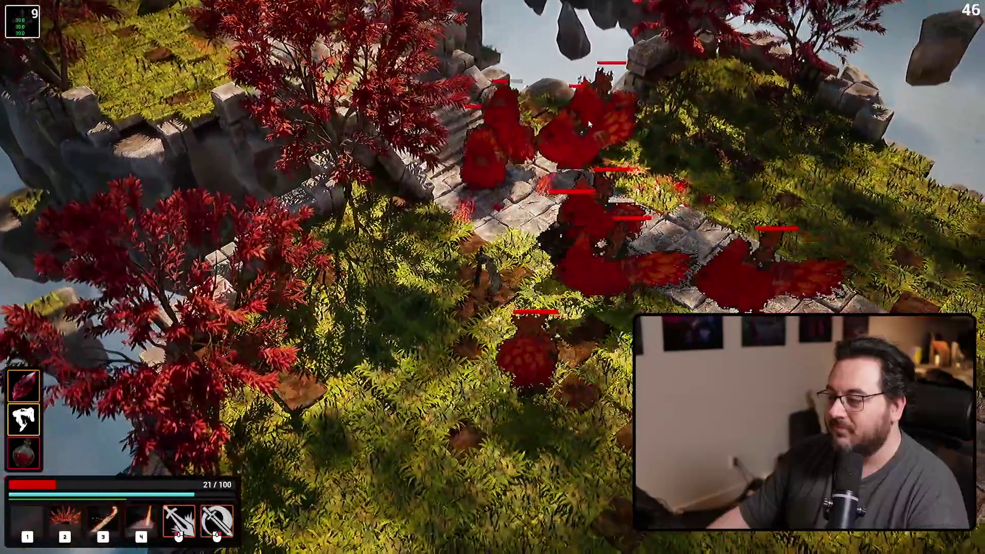
# Step: Battle the red enemies along the stone path with all four skills until the character dies
pyautogui.press('1')
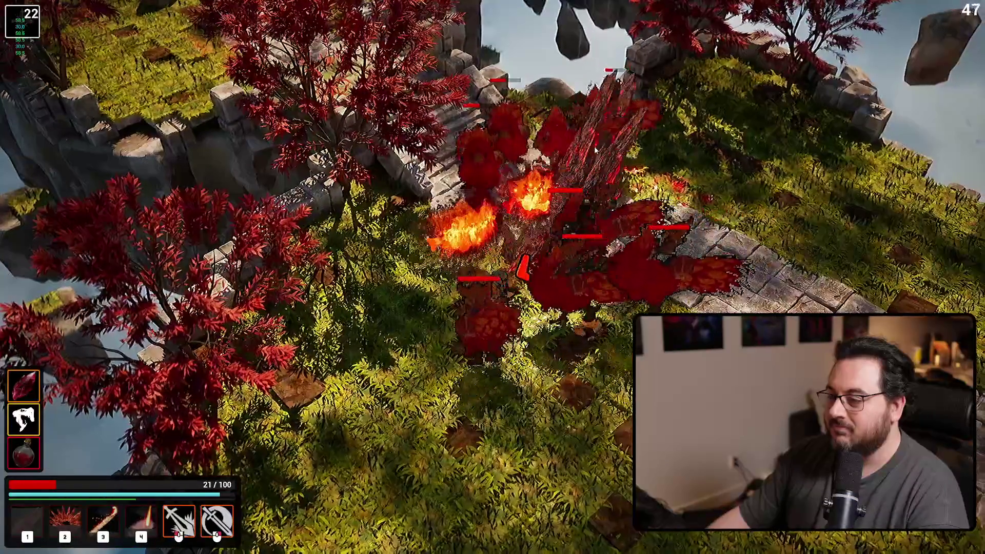
pyautogui.press('3')
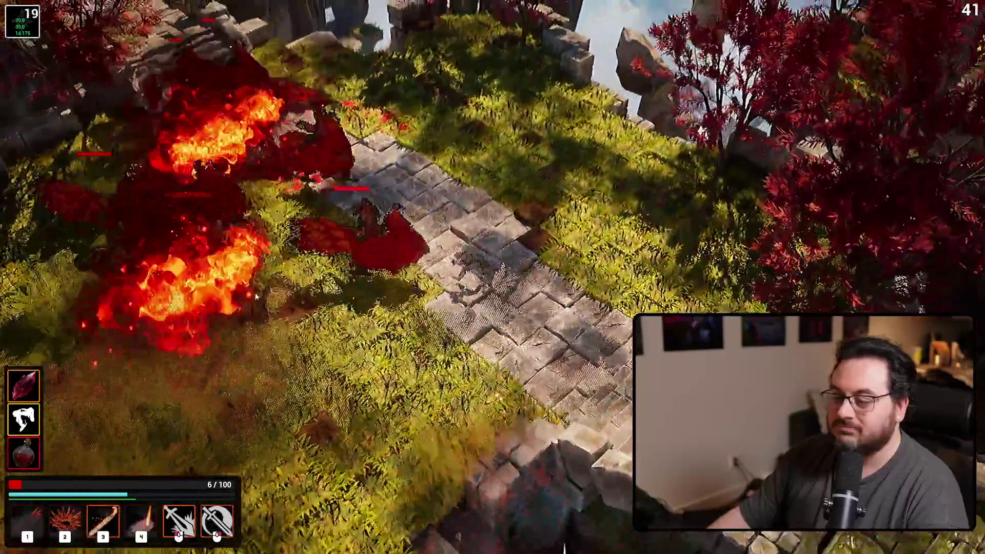
pyautogui.press('w')
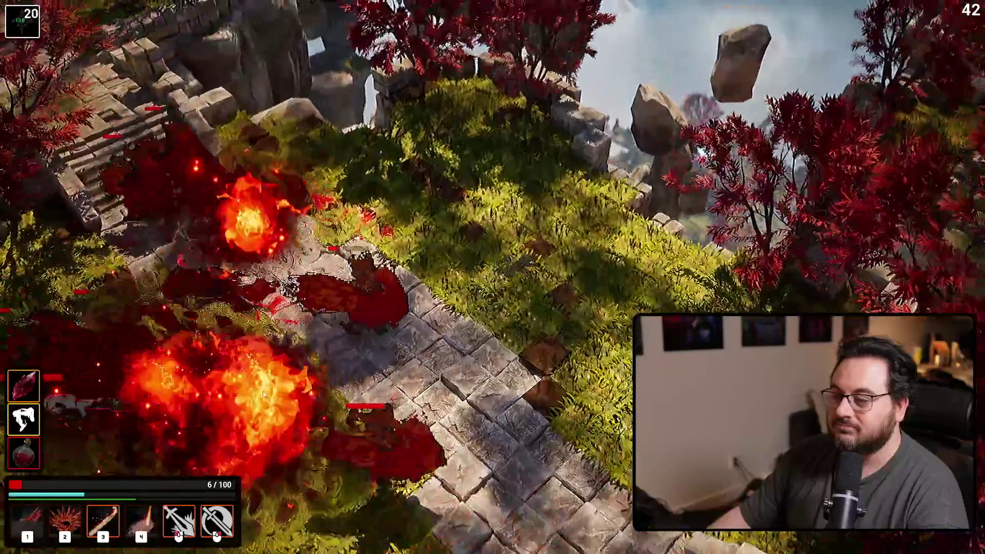
pyautogui.press('4')
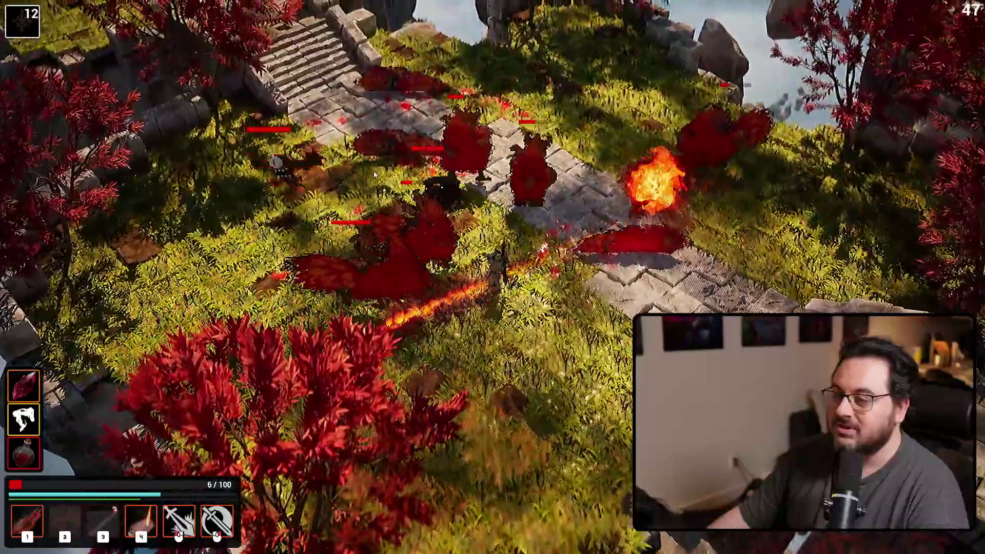
pyautogui.press('2')
pyautogui.rightClick(368, 177)
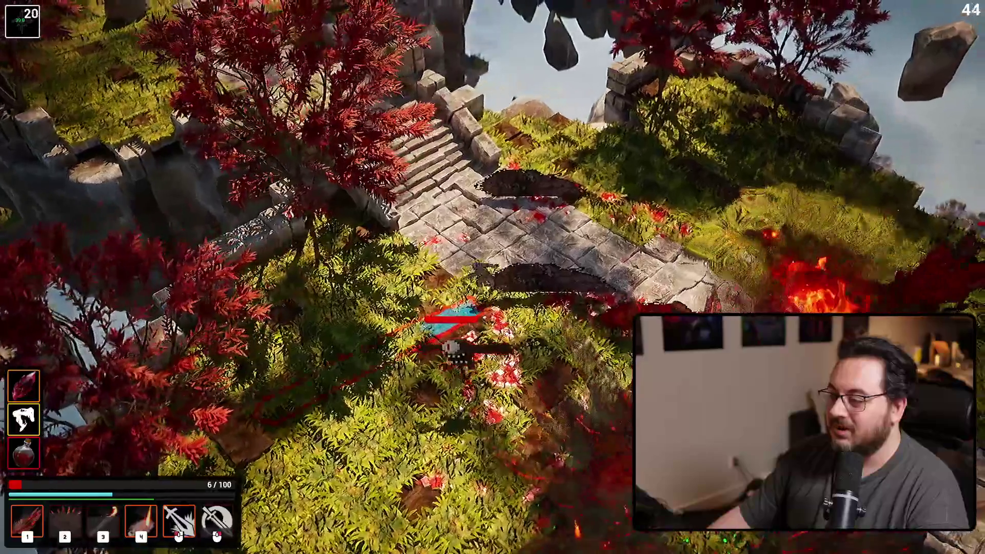
pyautogui.press('4')
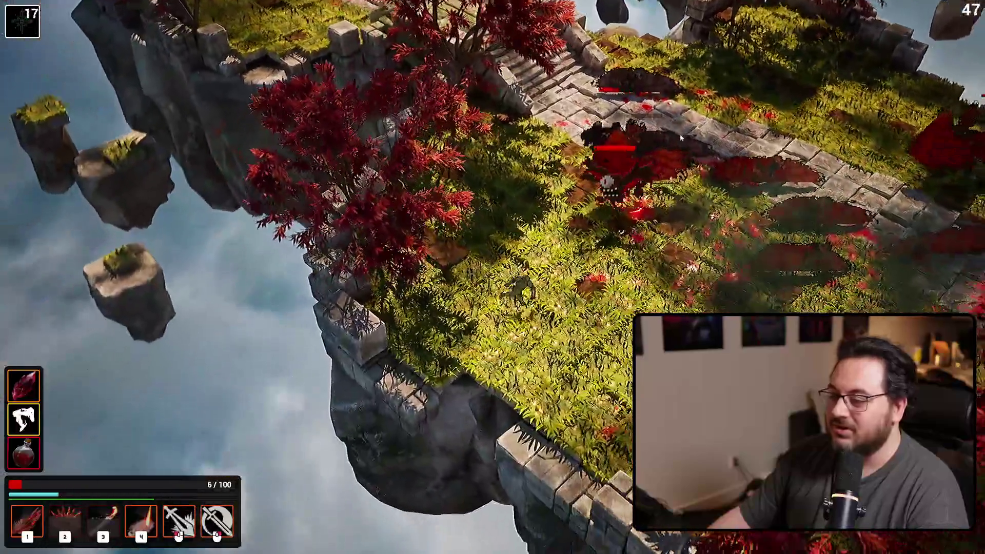
pyautogui.press('1')
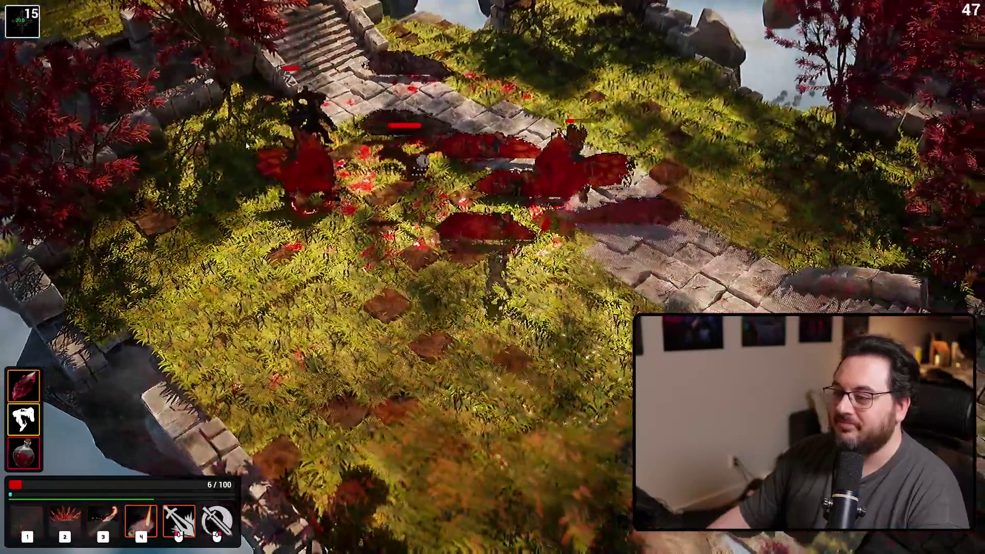
pyautogui.rightClick(247, 146)
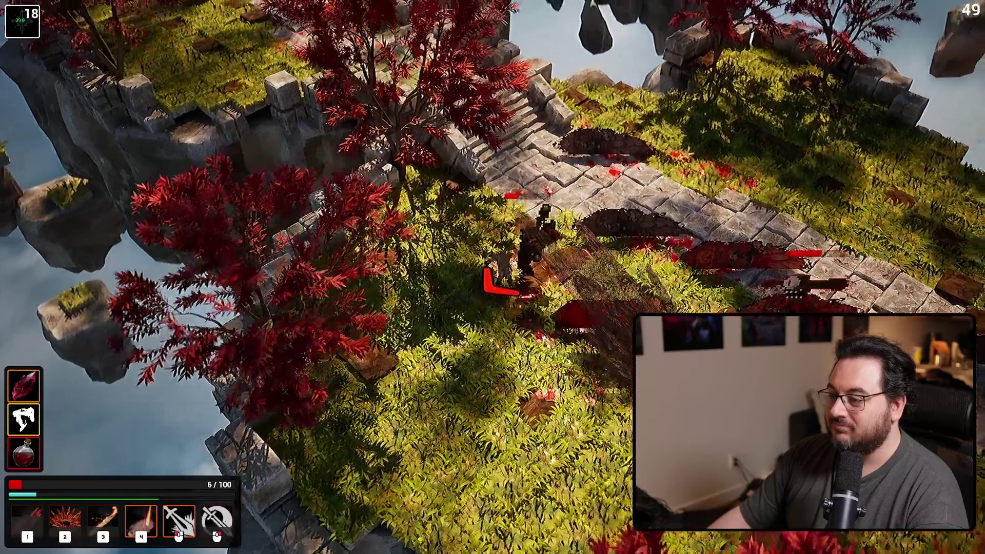
pyautogui.press('4')
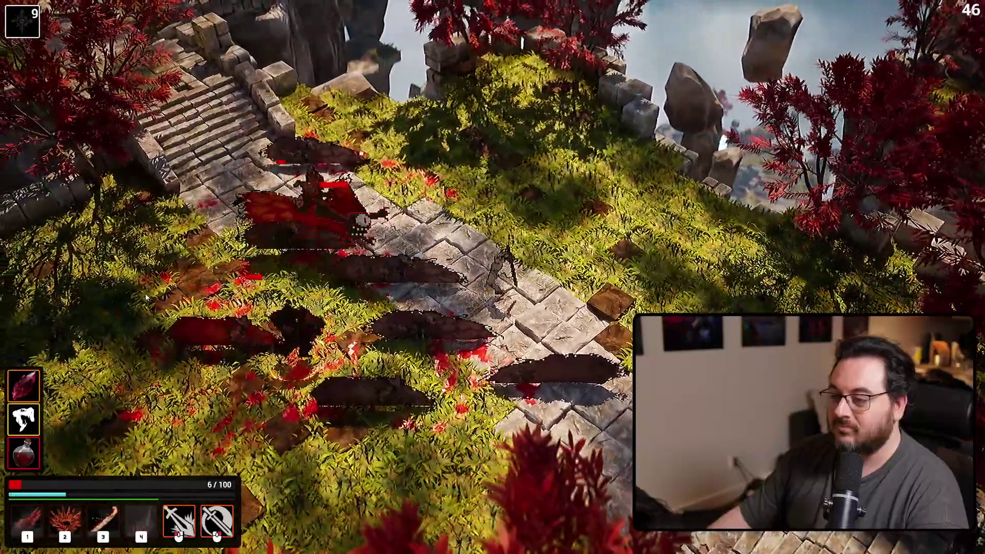
pyautogui.press('2')
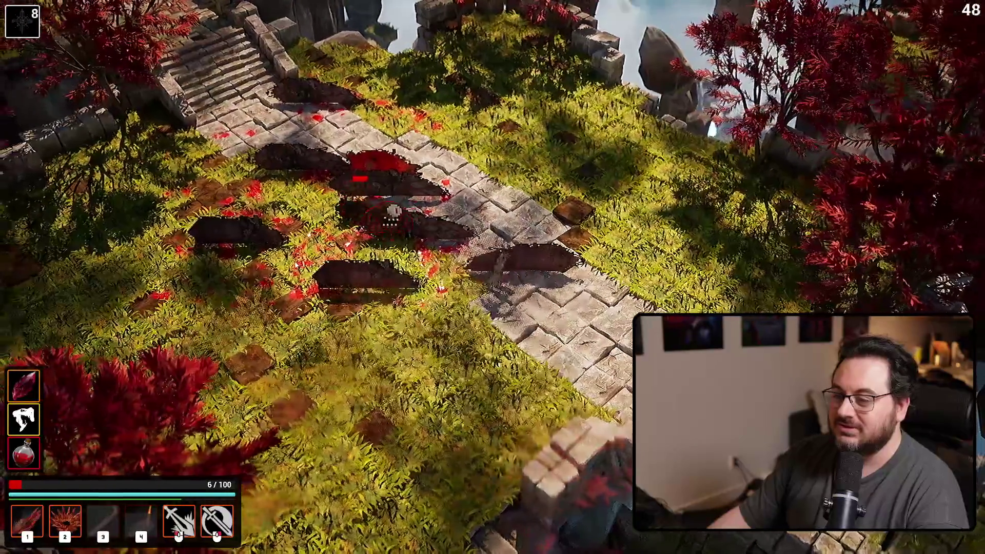
pyautogui.press('3')
pyautogui.press('s')
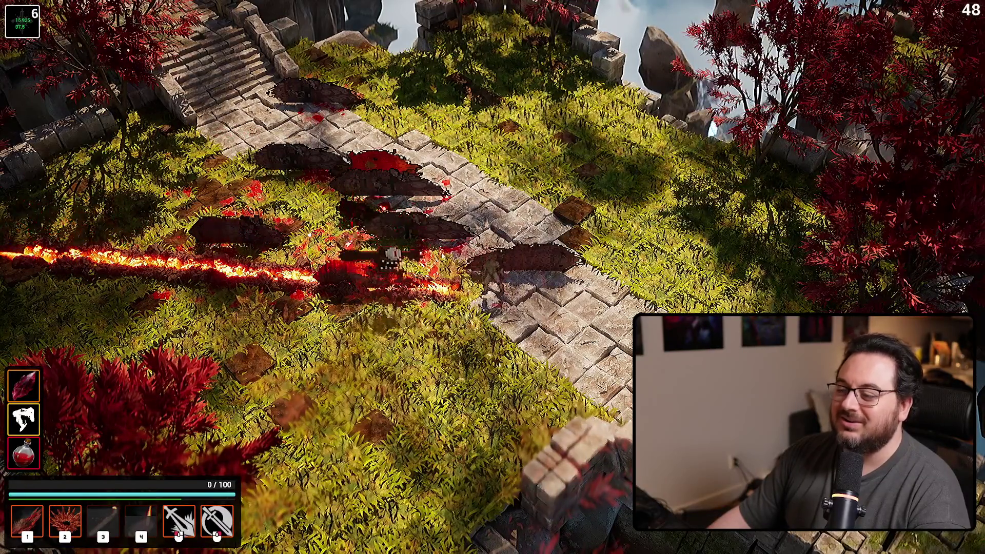
pyautogui.press('s')
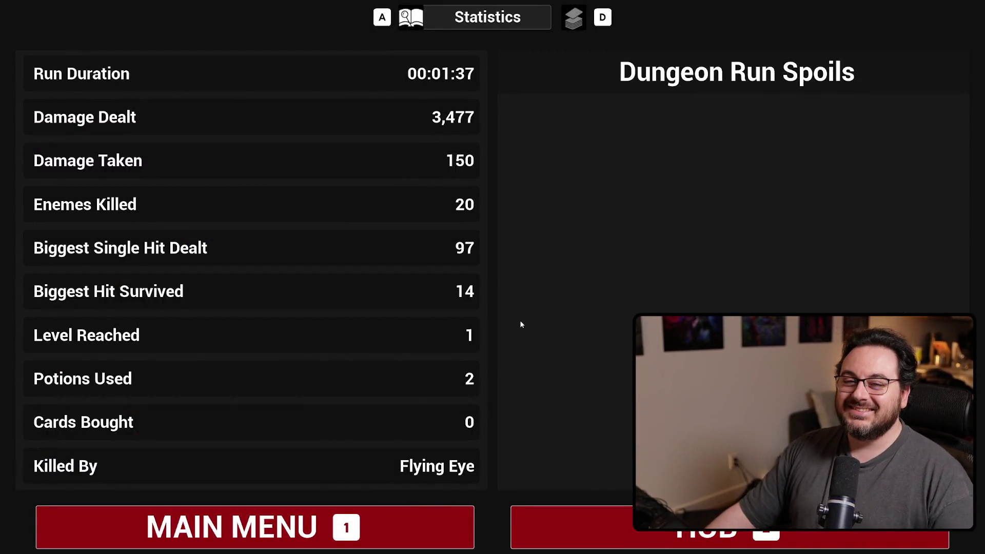
# Step: Choose Main Menu on the Statistics screen to end the run
pyautogui.press('1')
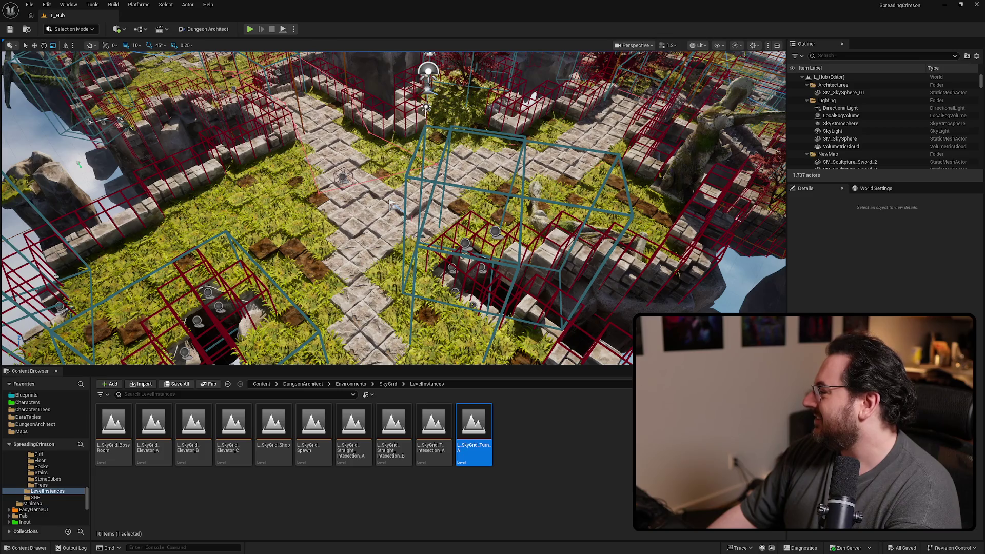
# Step: Launch the ShippingBuild profile from Platforms > Project Launcher and check its output log
pyautogui.click(126, 6)
pyautogui.click(185, 52)
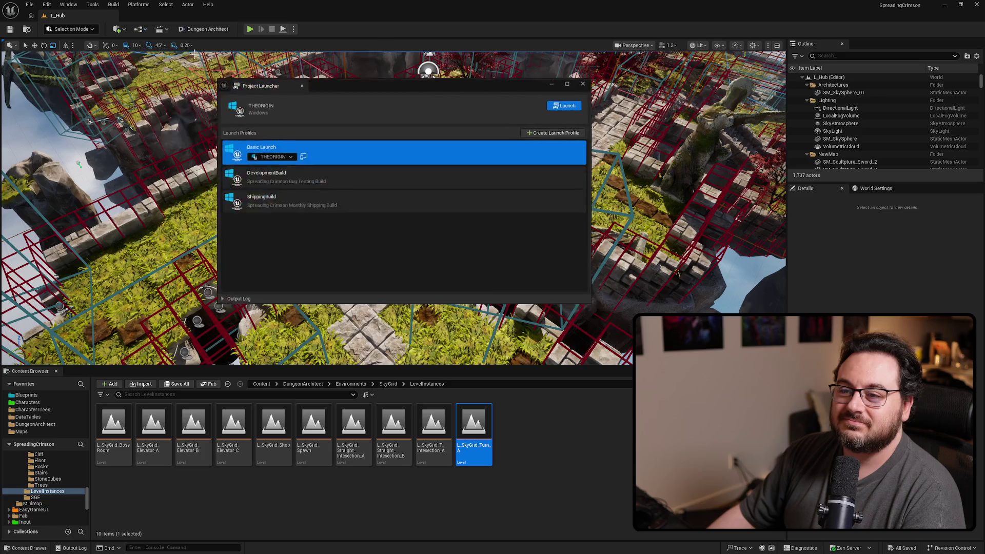
pyautogui.click(299, 208)
pyautogui.click(569, 106)
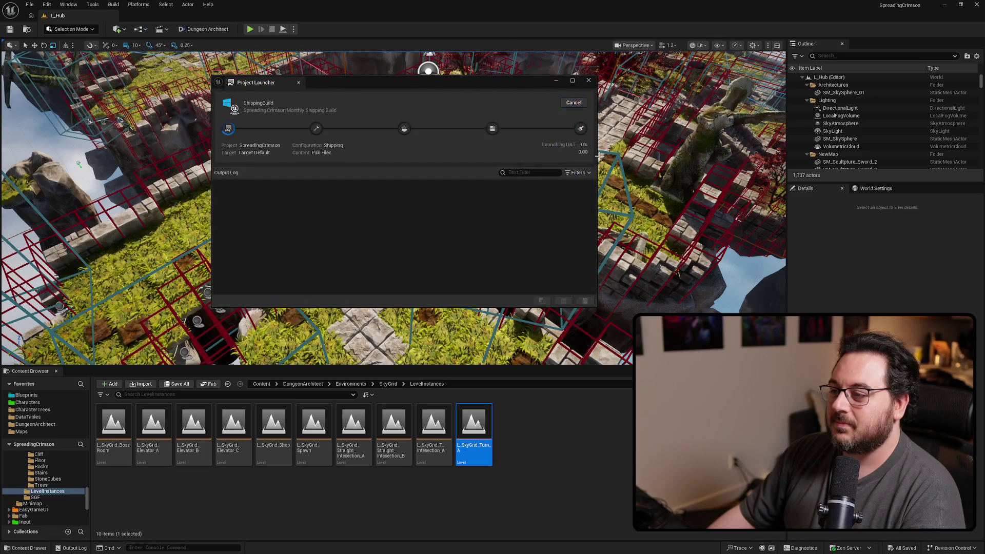
pyautogui.click(578, 172)
pyautogui.click(562, 201)
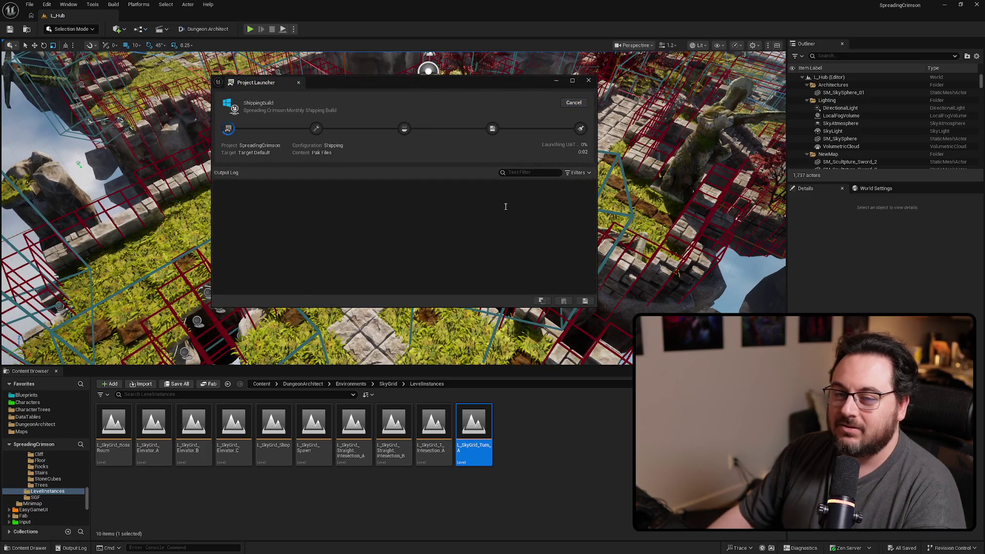
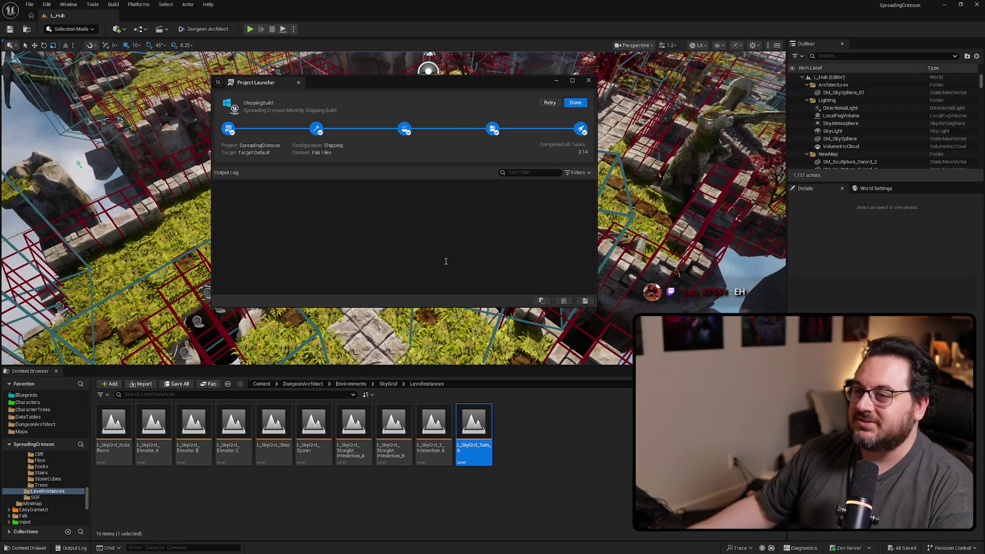
# Step: Finish the completed shipping build and close the Project Launcher window, back in the level editor
pyautogui.click(575, 103)
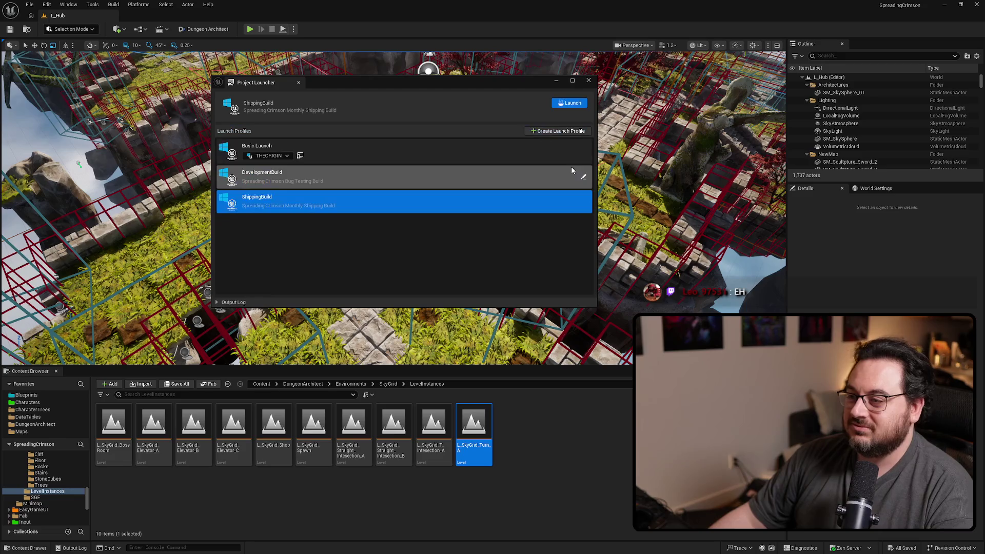
pyautogui.click(588, 81)
pyautogui.scroll(5, 503, 162)
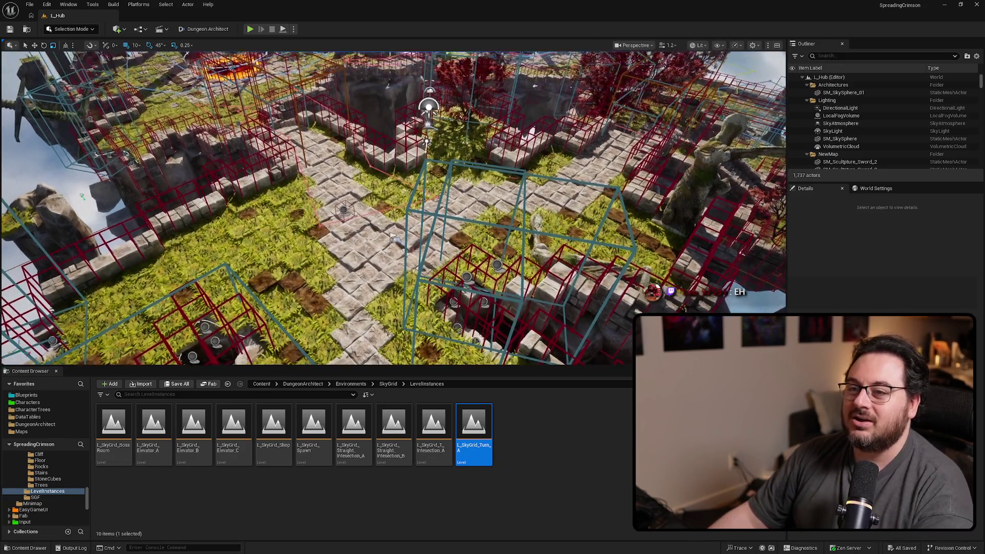
pyautogui.scroll(-5, 510, 164)
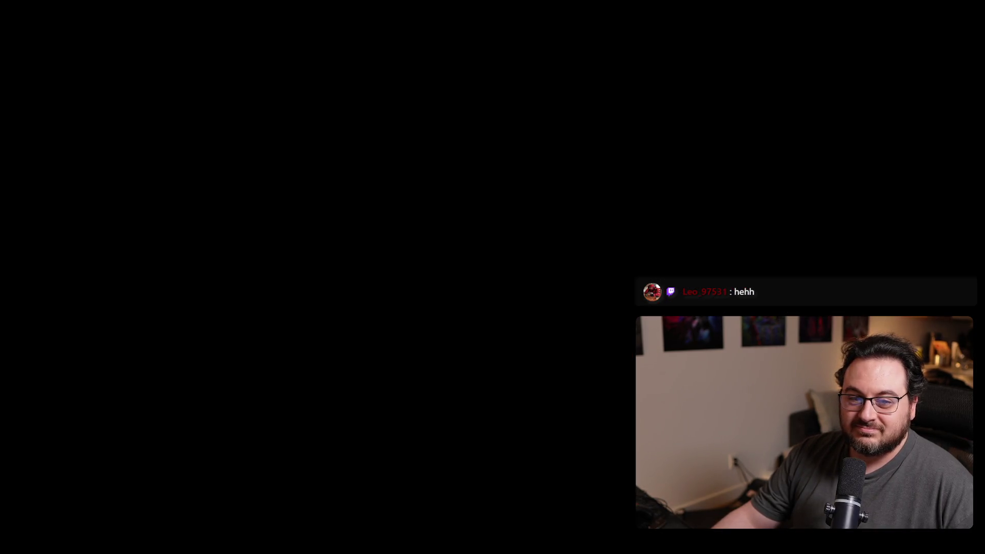
# Step: Get to the main menu, open Options and drag Music Volume down to 0
pyautogui.press('Return')
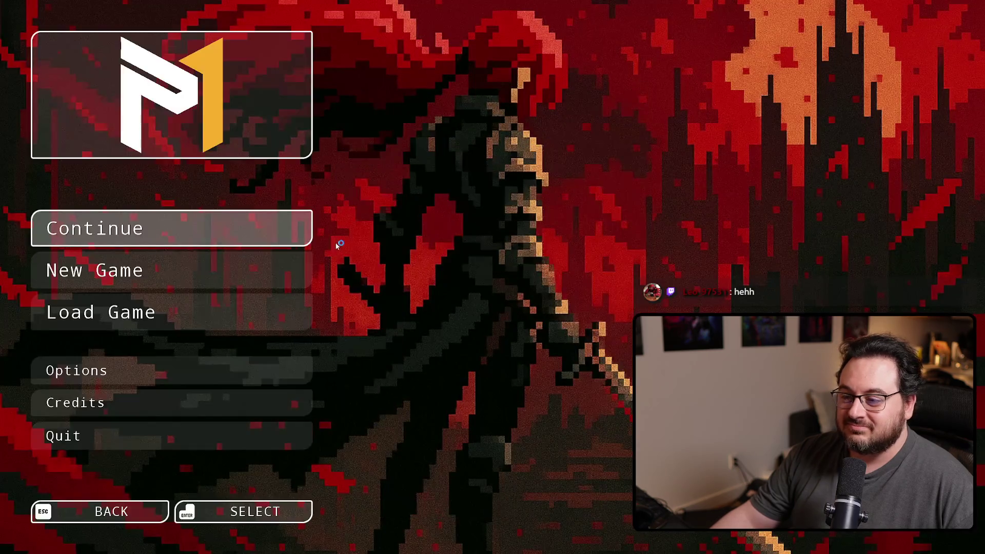
pyautogui.click(190, 369)
pyautogui.click(707, 42)
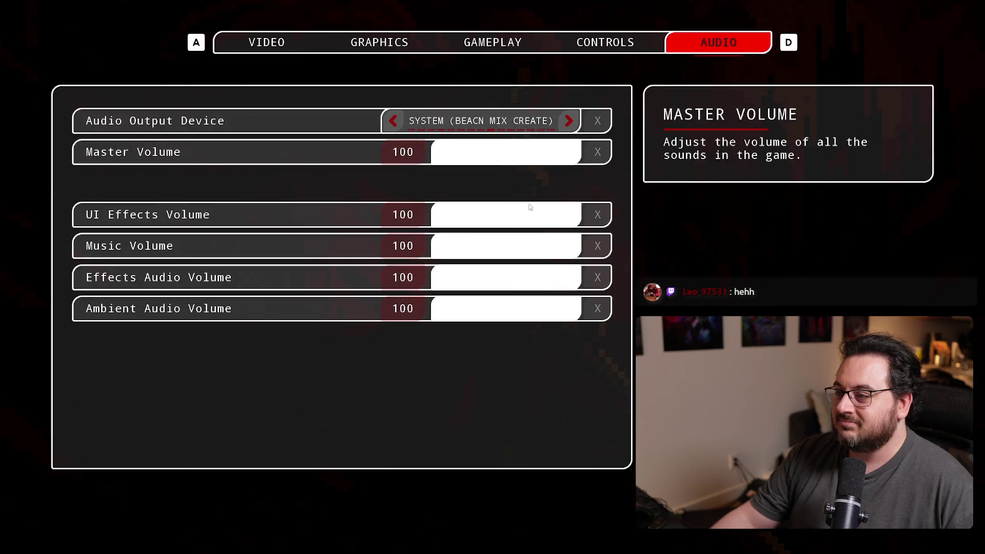
pyautogui.moveTo(452, 246); pyautogui.dragTo(236, 226)
# Step: Set the Graphics Preset to Ultra and the Upscaling Method to Off
pyautogui.click(375, 55)
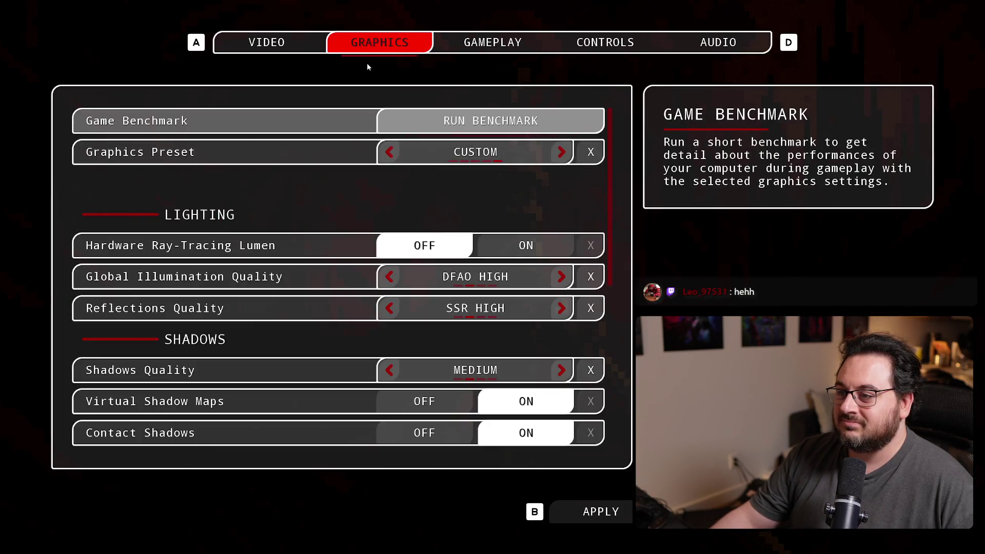
pyautogui.click(561, 152)
pyautogui.click(389, 152)
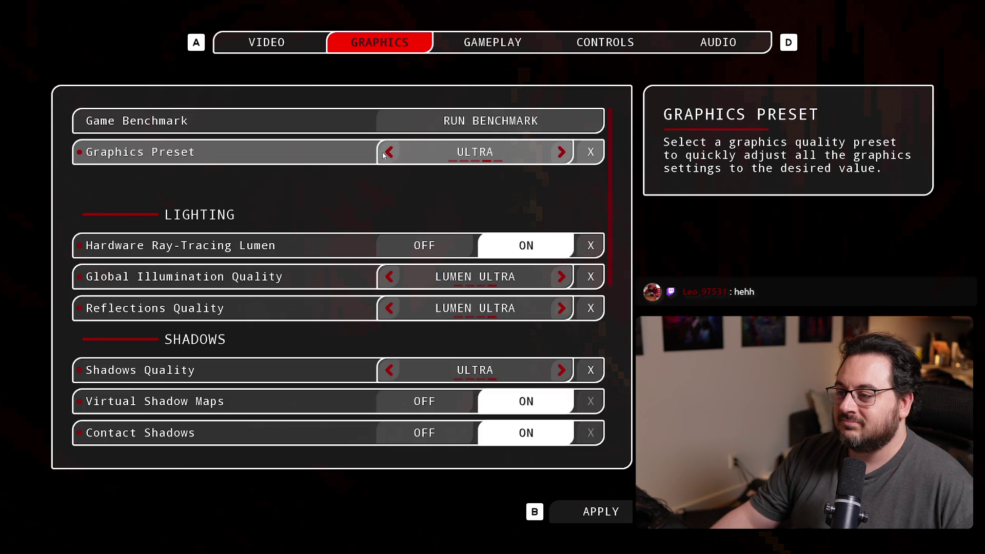
pyautogui.click(267, 42)
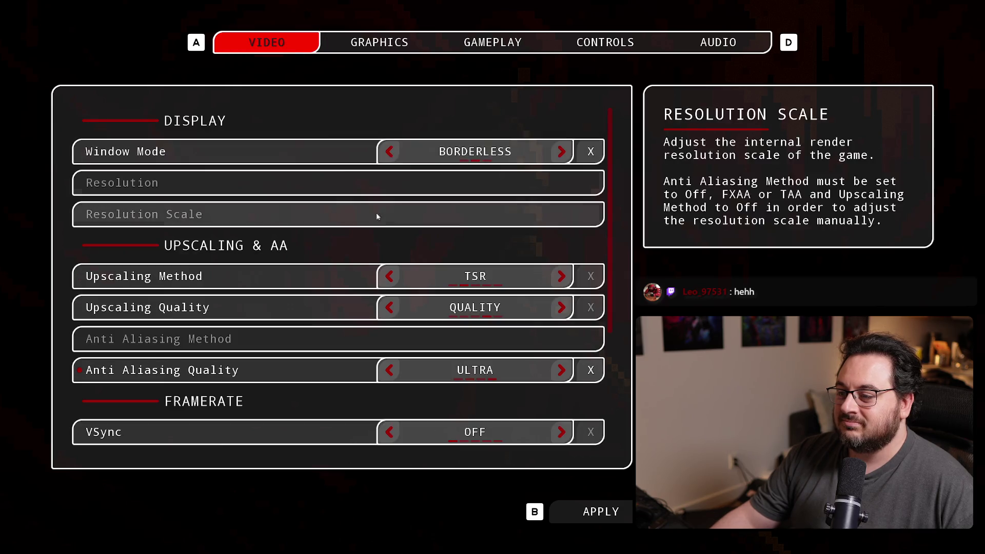
pyautogui.click(389, 276)
# Step: Set Enemy Mini Healthbar to Red and return to the main menu
pyautogui.click(518, 42)
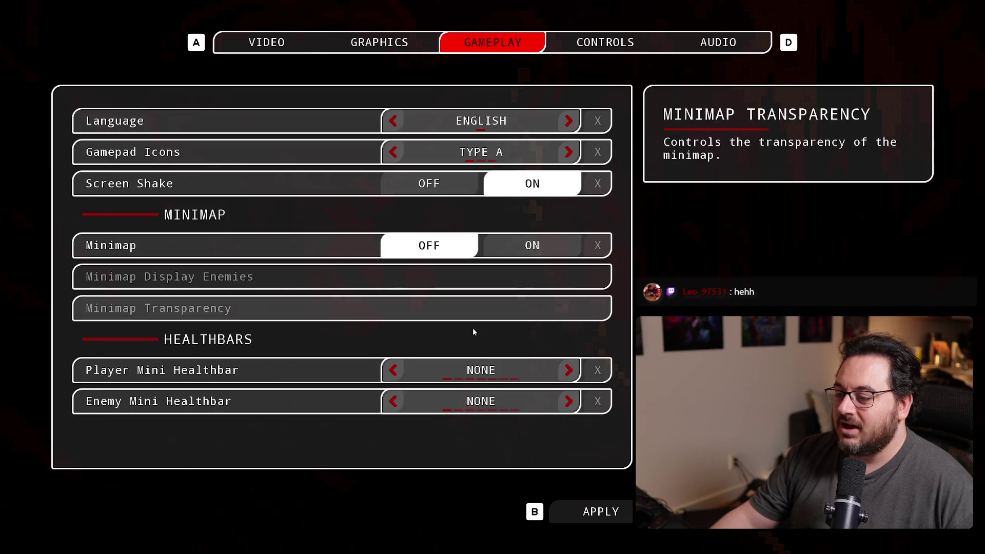
pyautogui.click(568, 402)
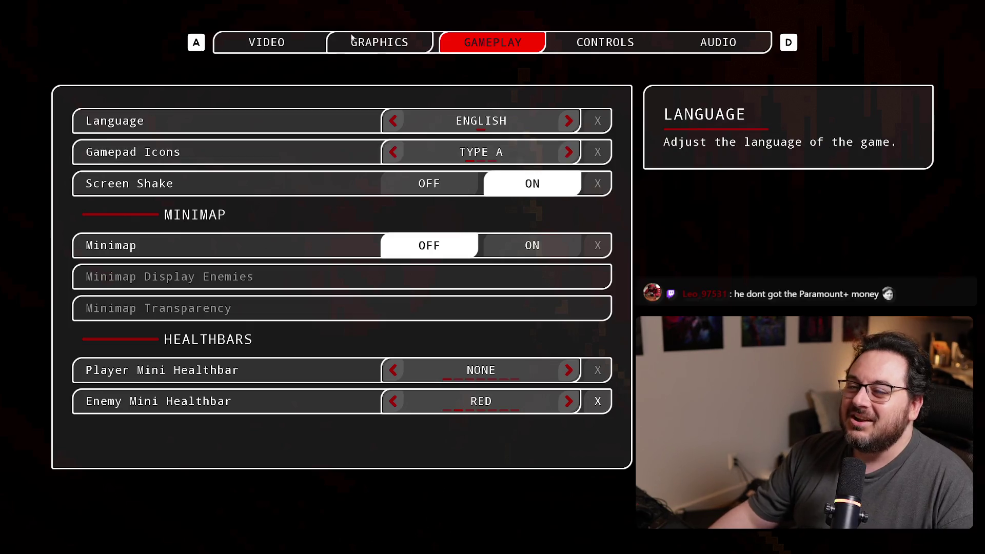
pyautogui.click(303, 42)
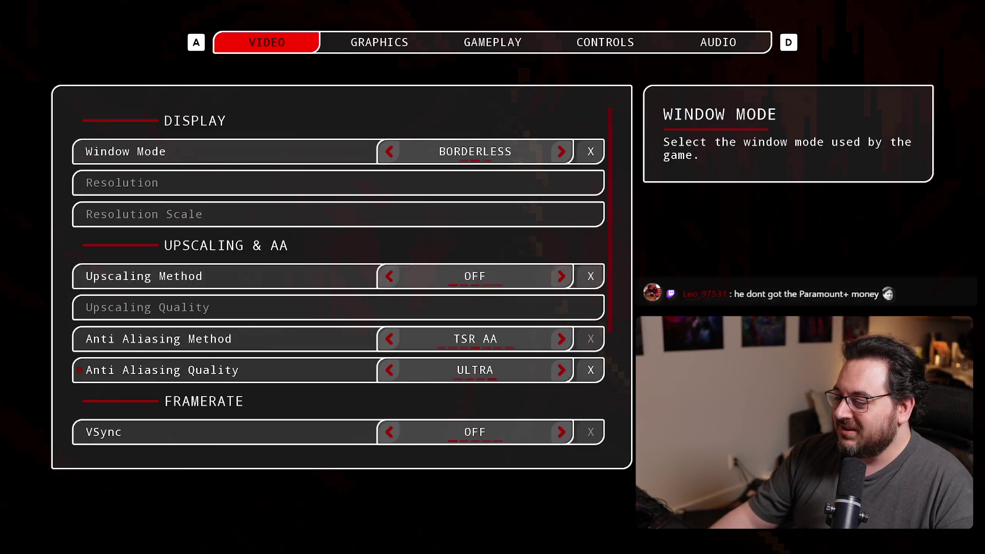
pyautogui.press('Escape')
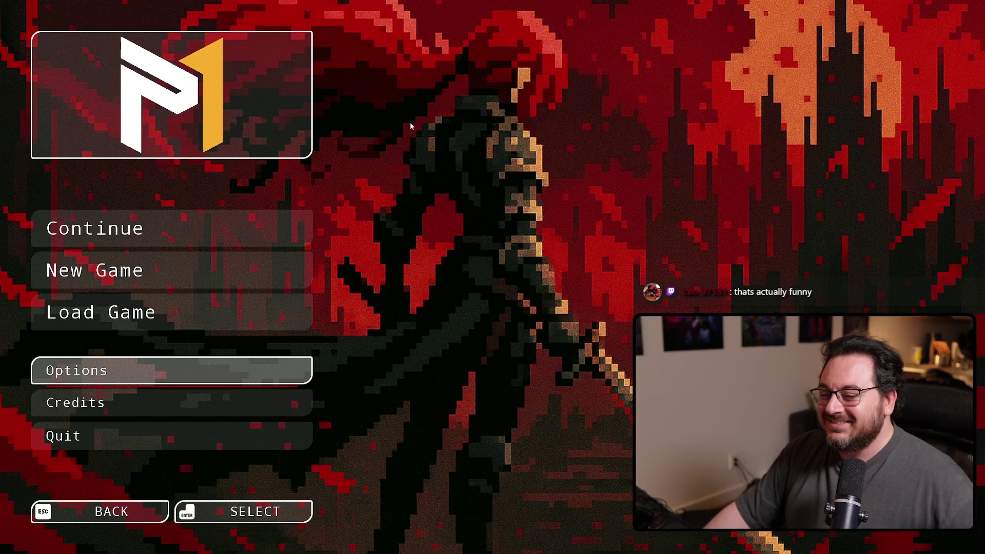
# Step: Continue the saved game, confirm loading, and enter the dungeon through the portal
pyautogui.click(275, 224)
pyautogui.click(561, 367)
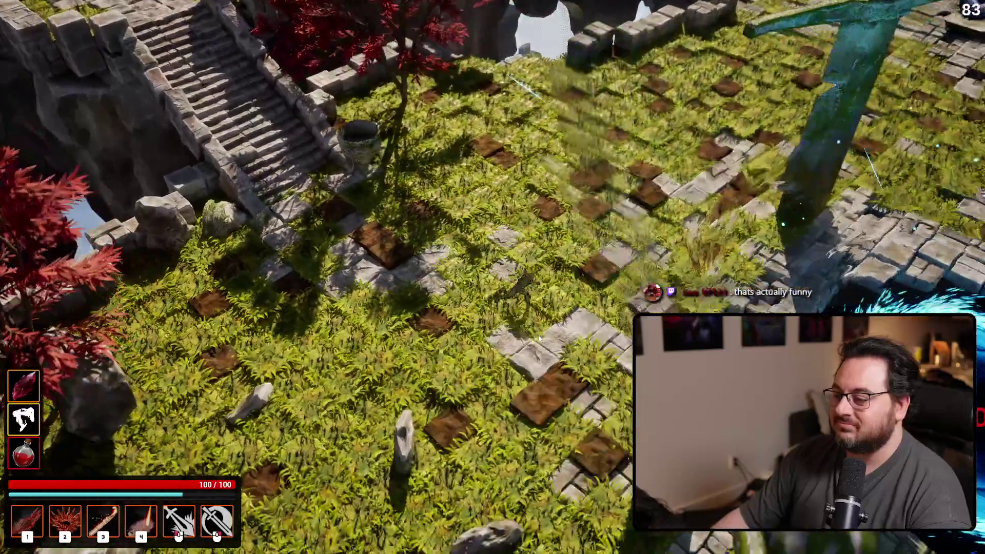
pyautogui.press('e')
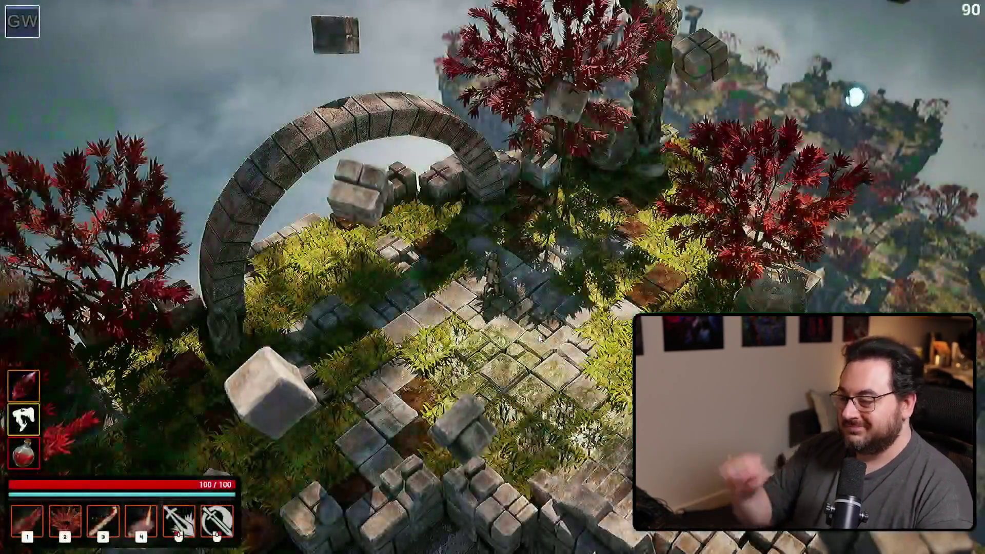
# Step: Run down the stairs into the courtyard and fight enemies with skills 1, 2 and 4
pyautogui.press('s')
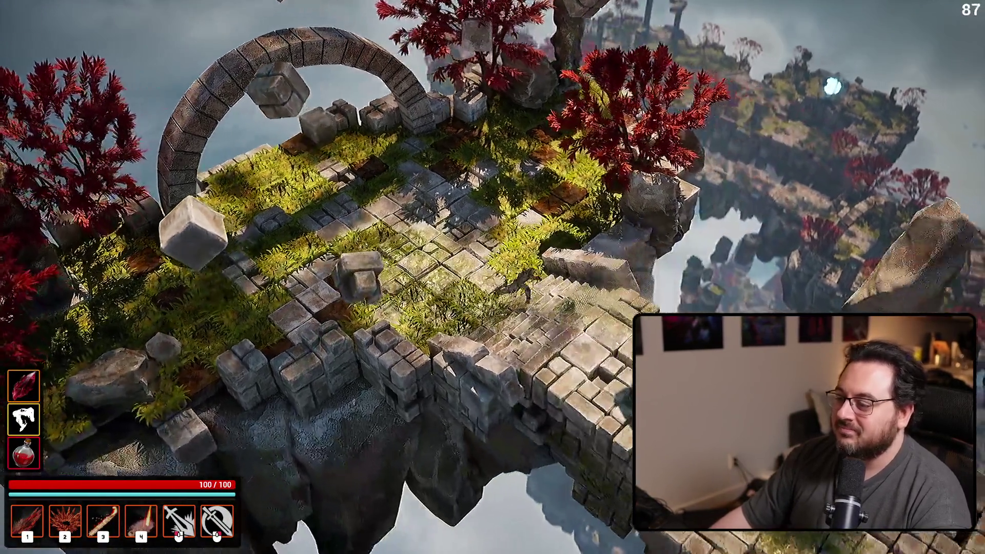
pyautogui.press('s')
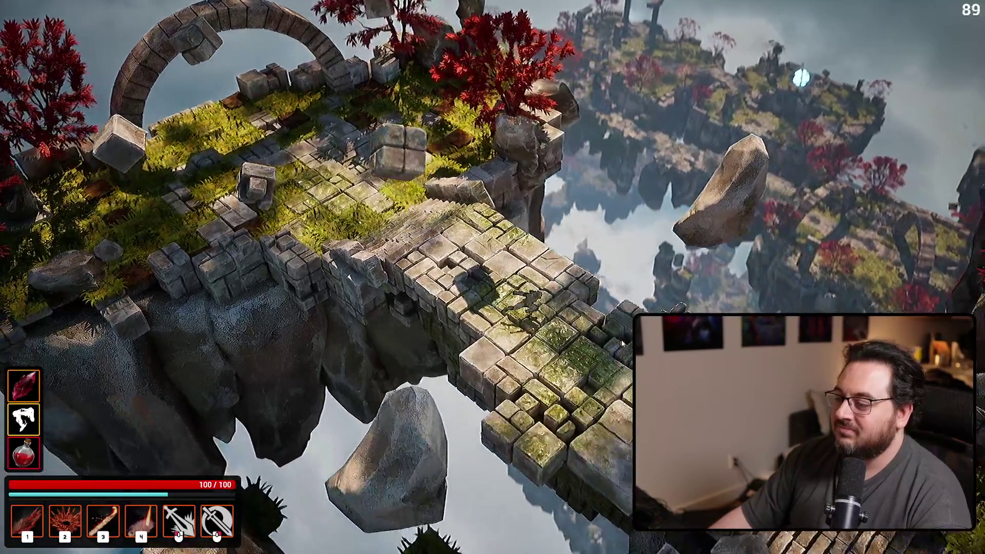
pyautogui.press('s')
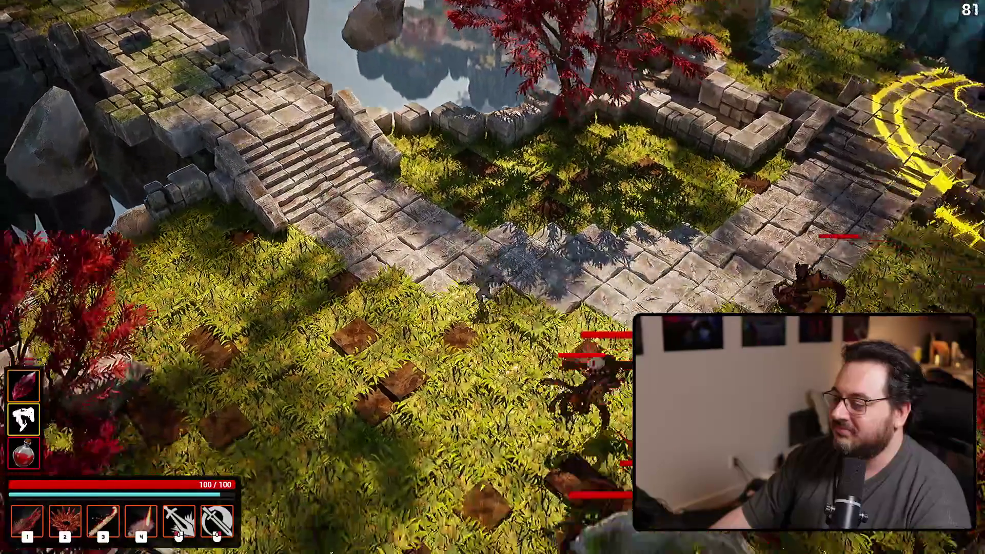
pyautogui.press('1')
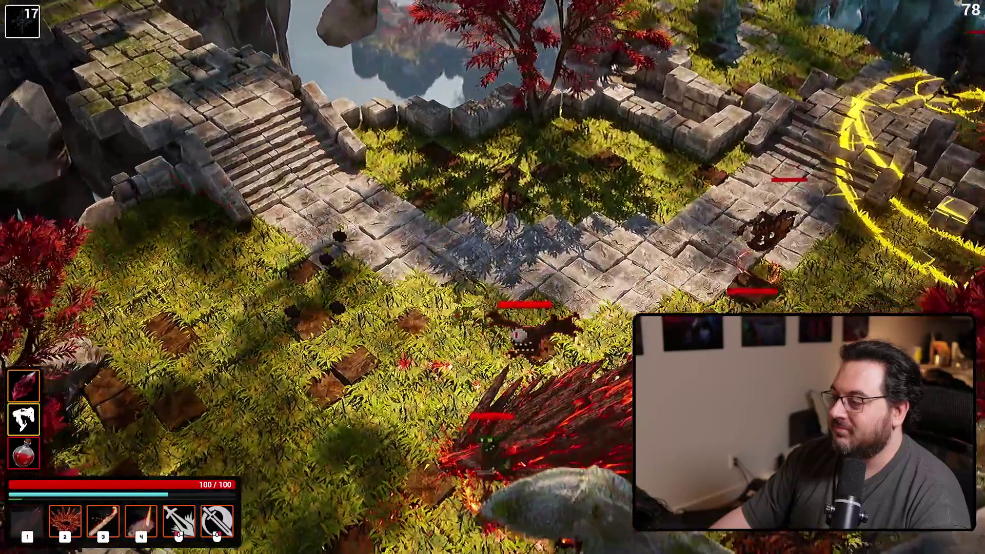
pyautogui.press('a')
pyautogui.press('2')
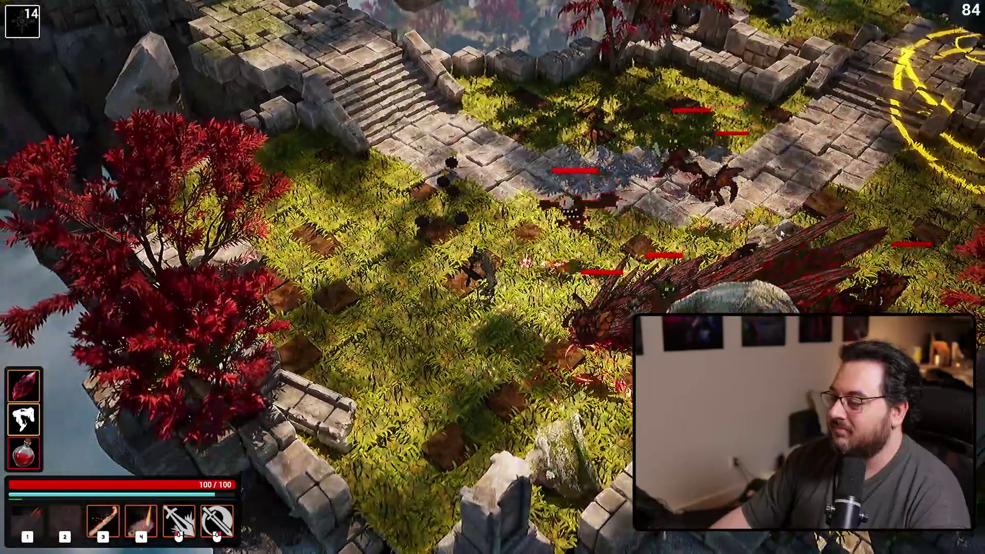
pyautogui.press('s')
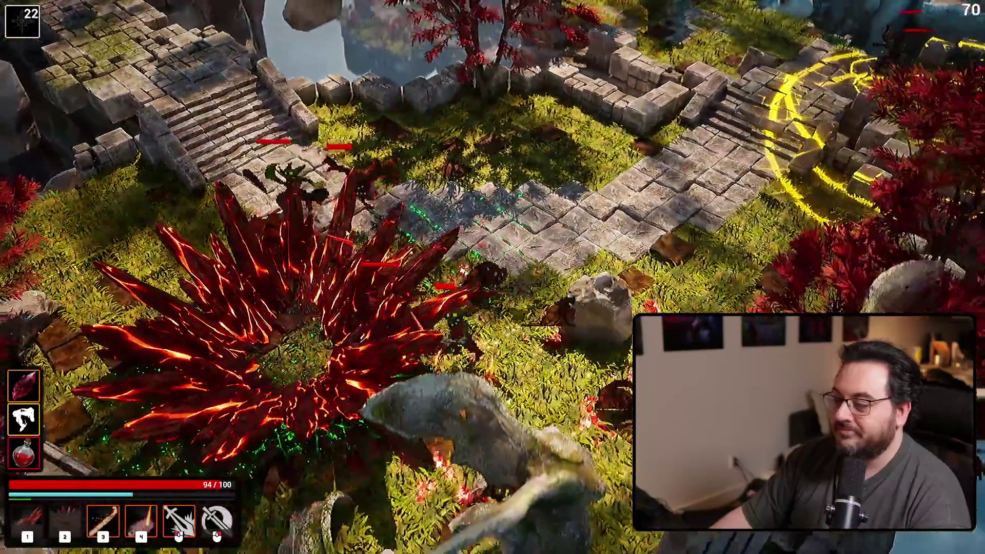
pyautogui.press('s')
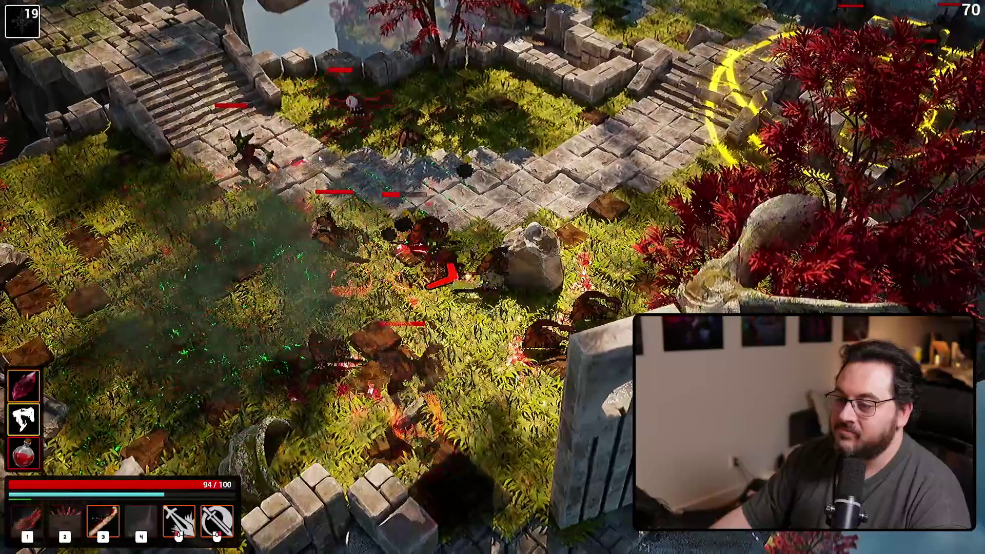
pyautogui.press('4')
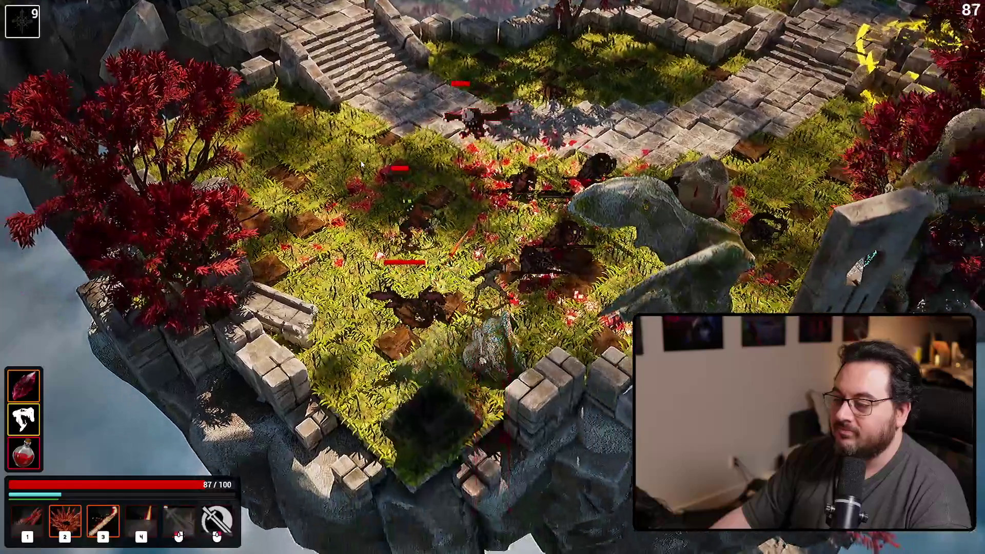
pyautogui.press('2')
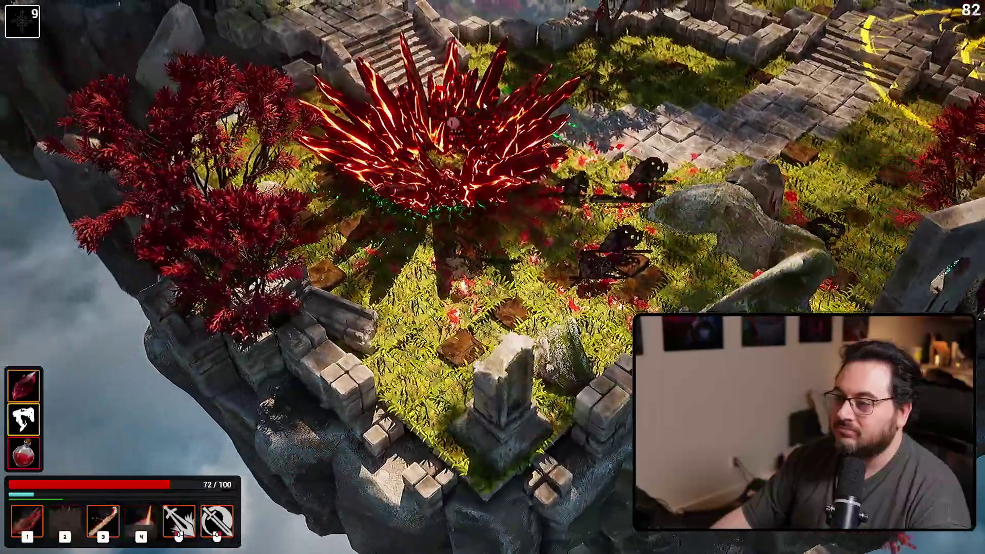
# Step: Attack the stairs enemies with secondary attacks and skills 1–4, restoring health to 86
pyautogui.rightClick(612, 361)
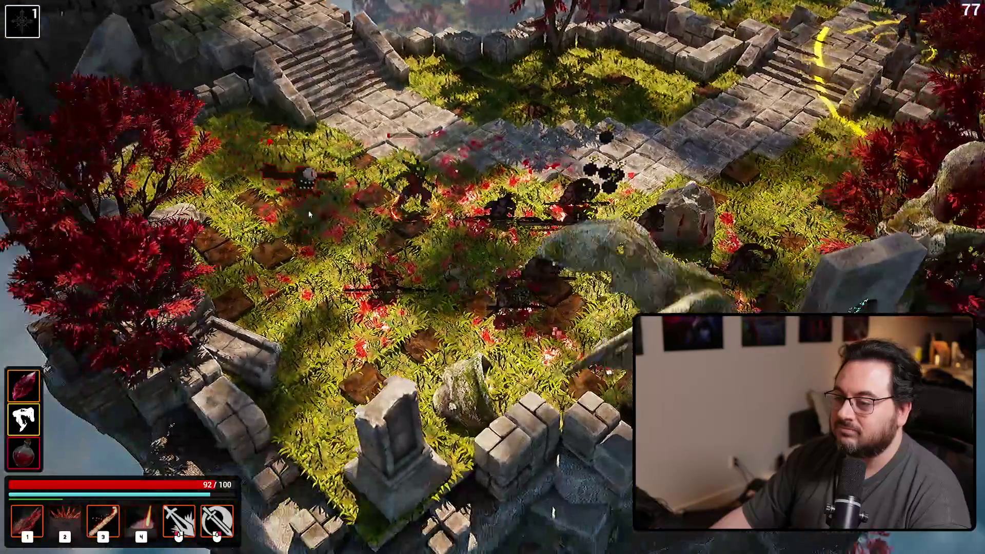
pyautogui.rightClick(305, 213)
pyautogui.rightClick(469, 195)
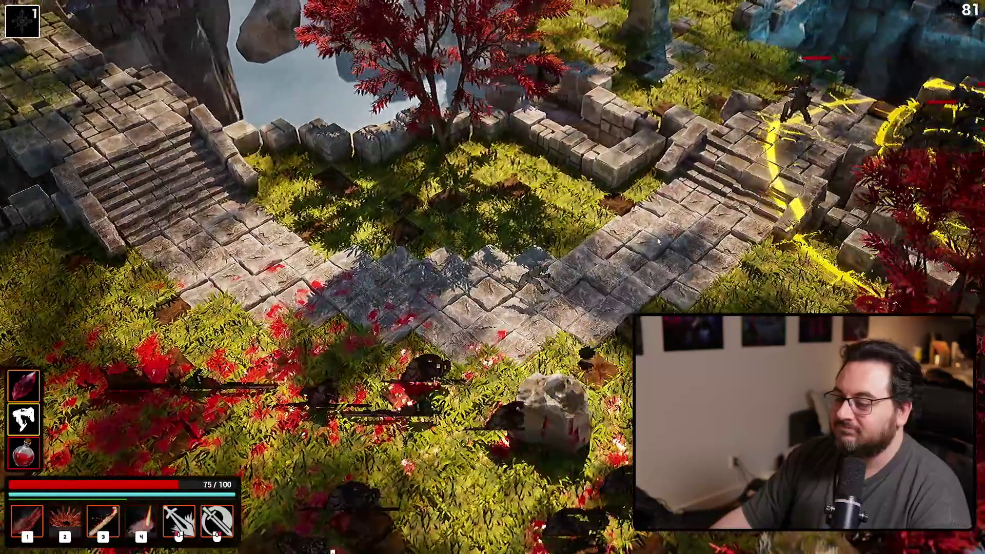
pyautogui.click(648, 245)
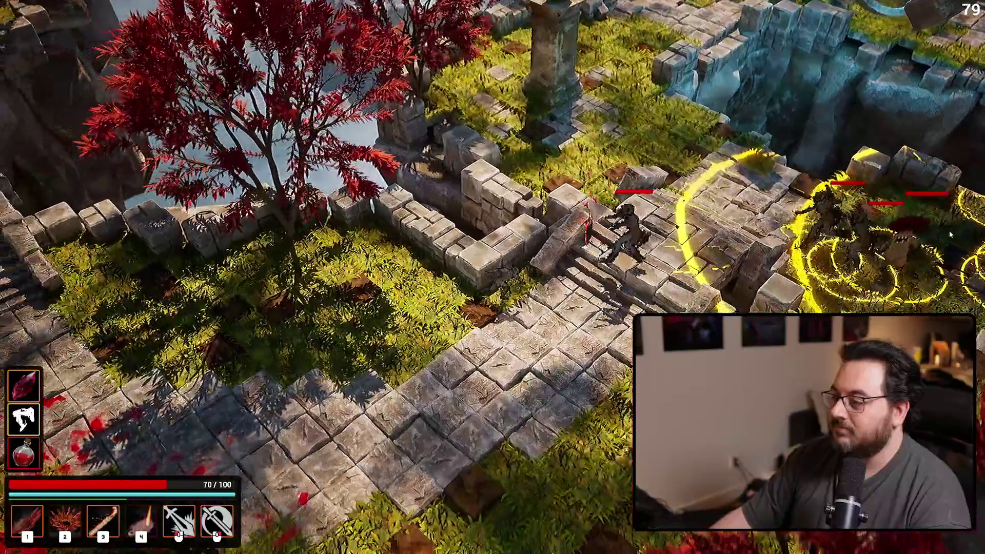
pyautogui.press('3')
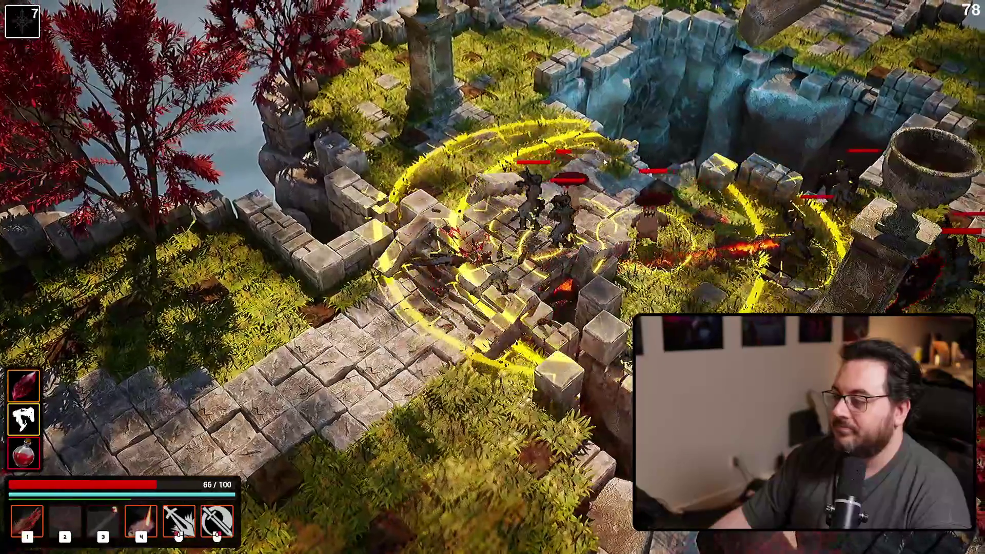
pyautogui.press('2')
pyautogui.press('1')
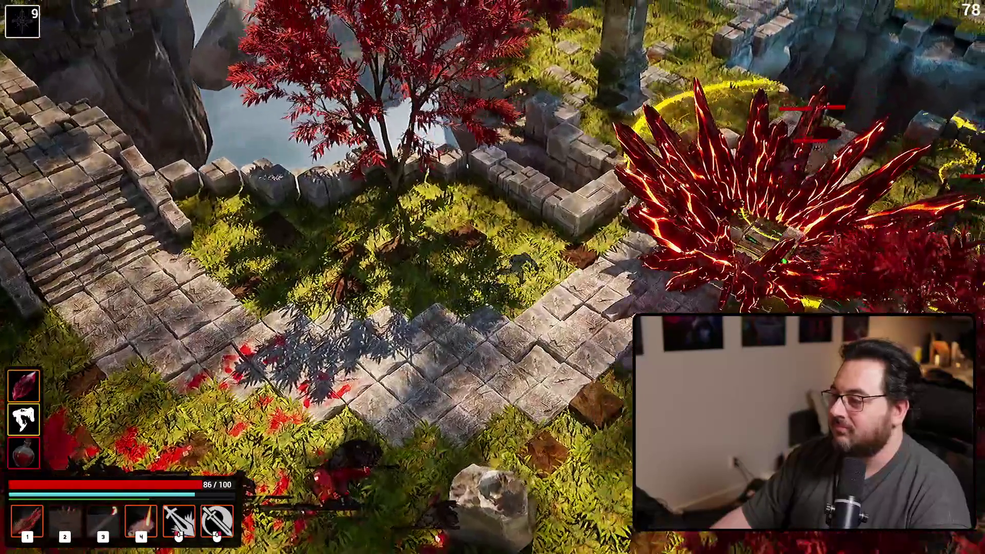
pyautogui.press('4')
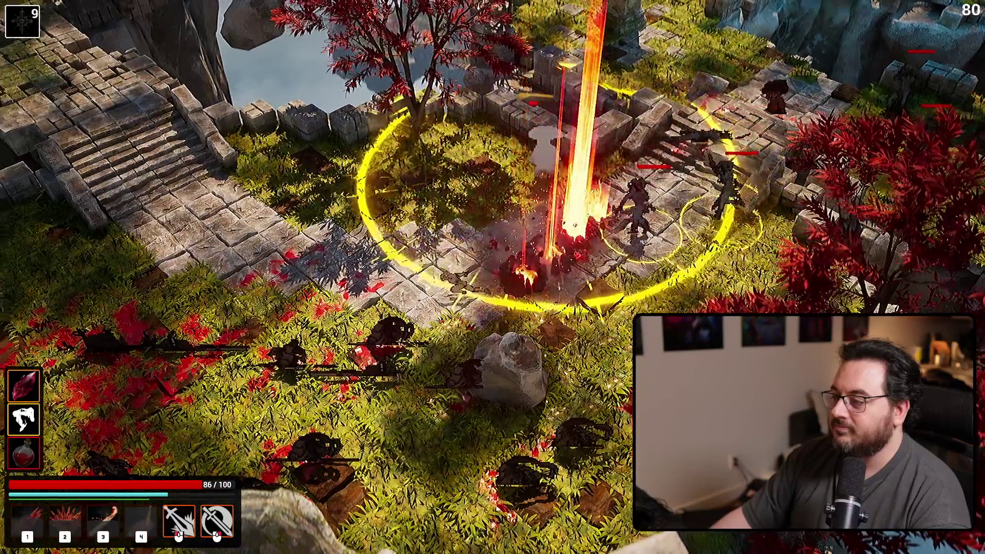
# Step: Move around the arena with WASD while casting skills 1–3 at the enemies
pyautogui.press('a')
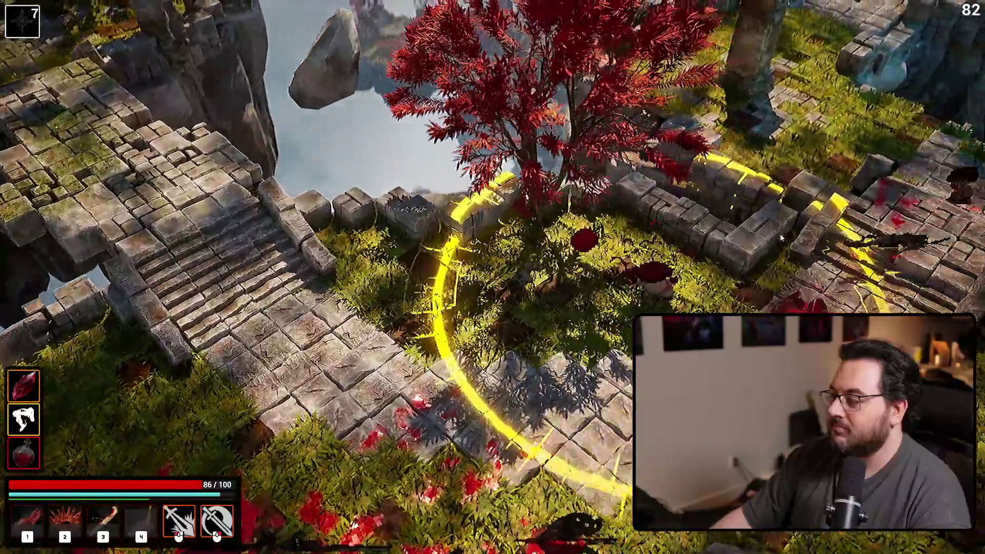
pyautogui.press('s')
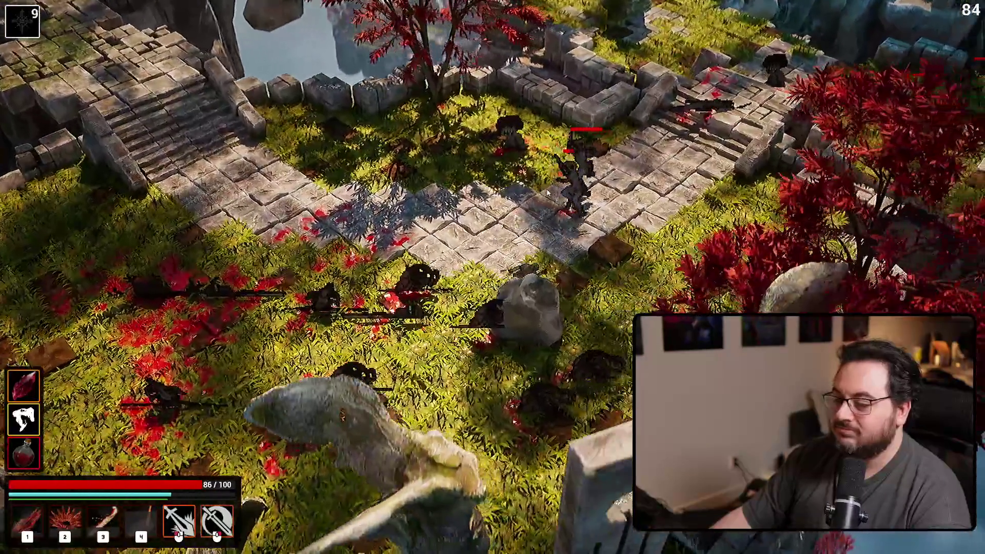
pyautogui.press('w')
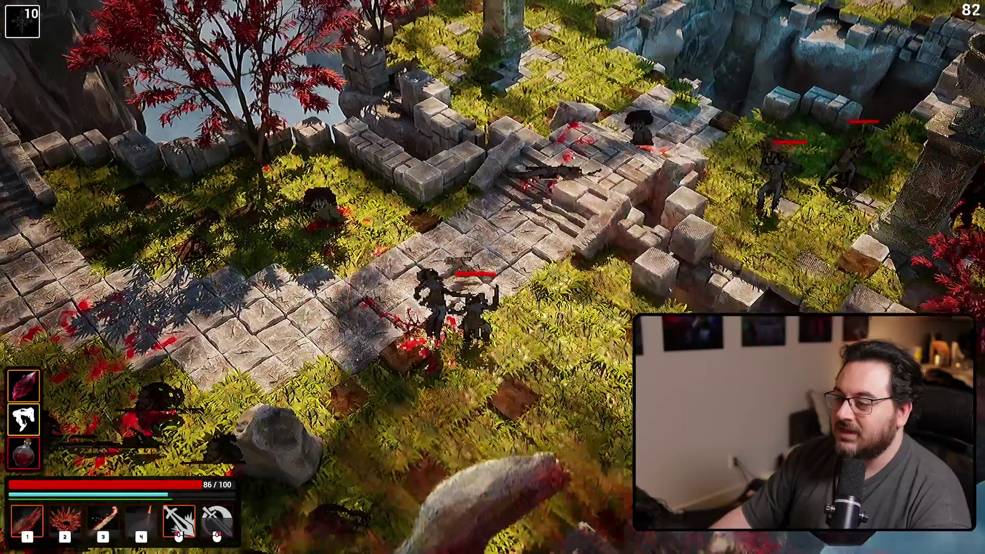
pyautogui.press('a')
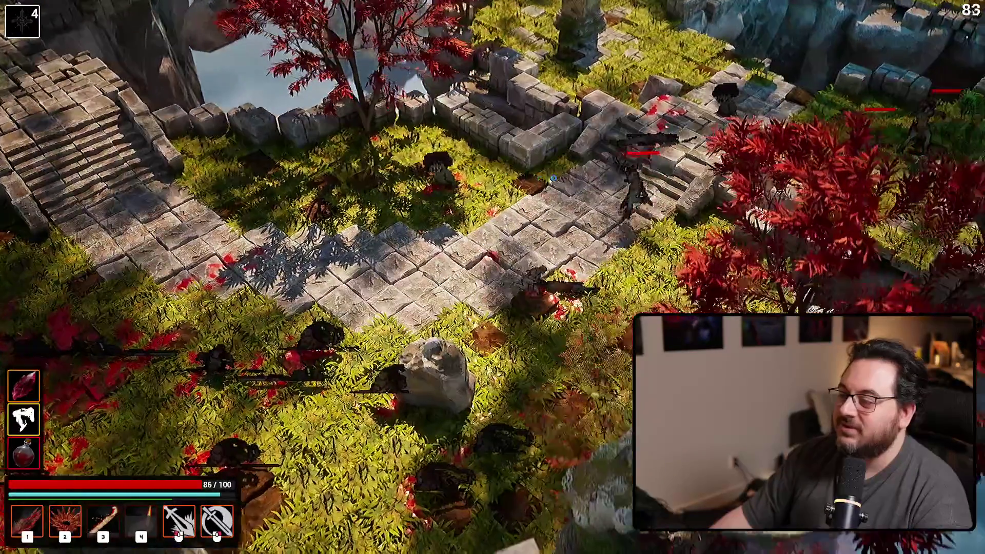
pyautogui.press('w')
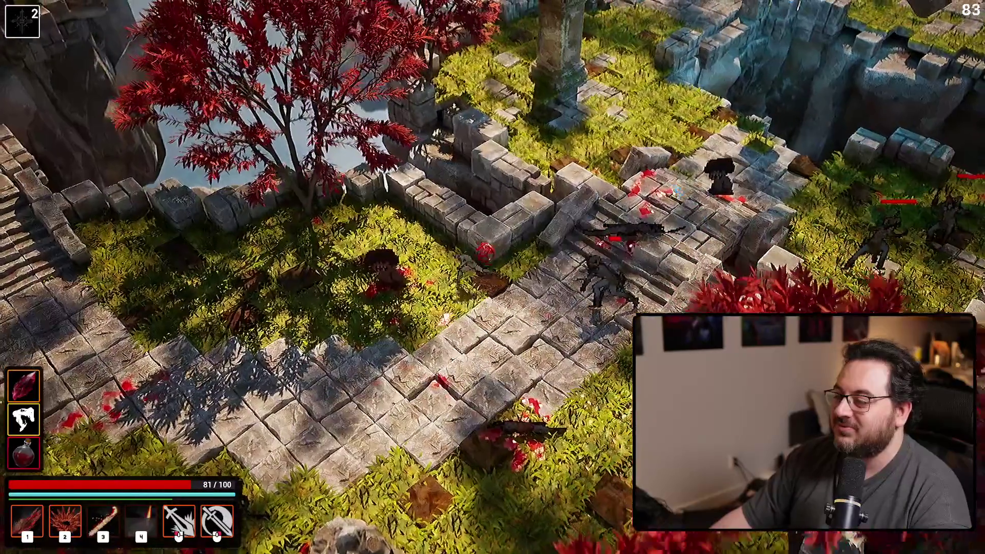
pyautogui.press('w')
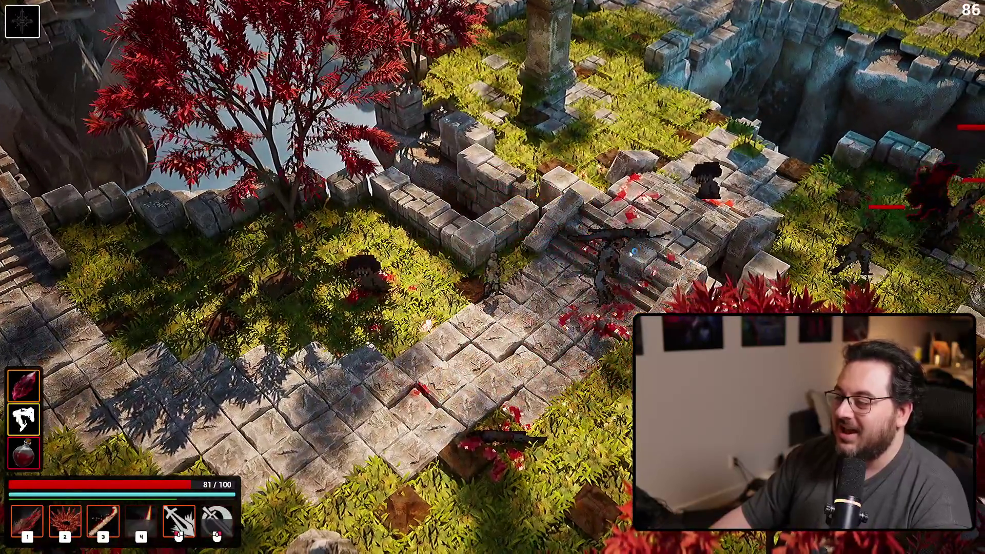
pyautogui.press('w')
pyautogui.press('3')
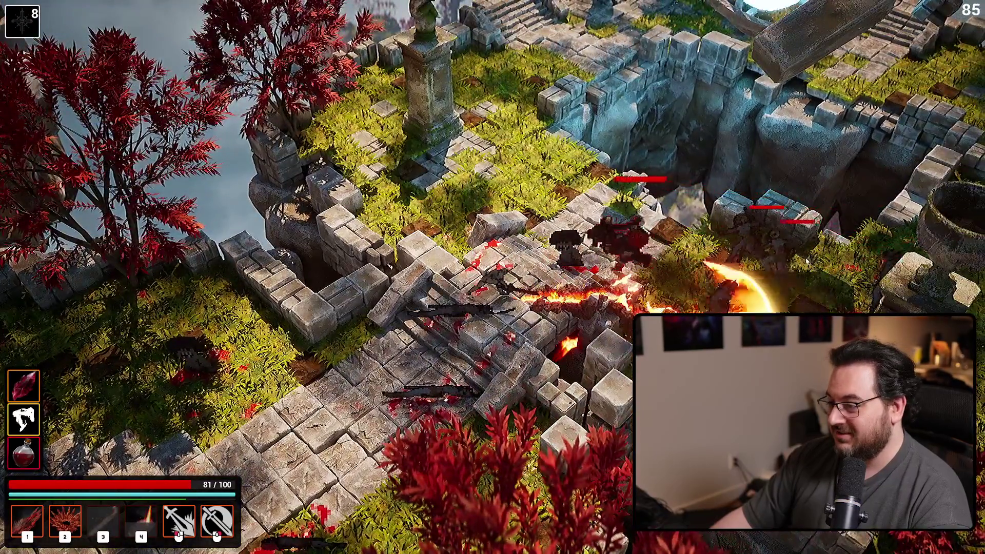
pyautogui.press('1')
pyautogui.press('s')
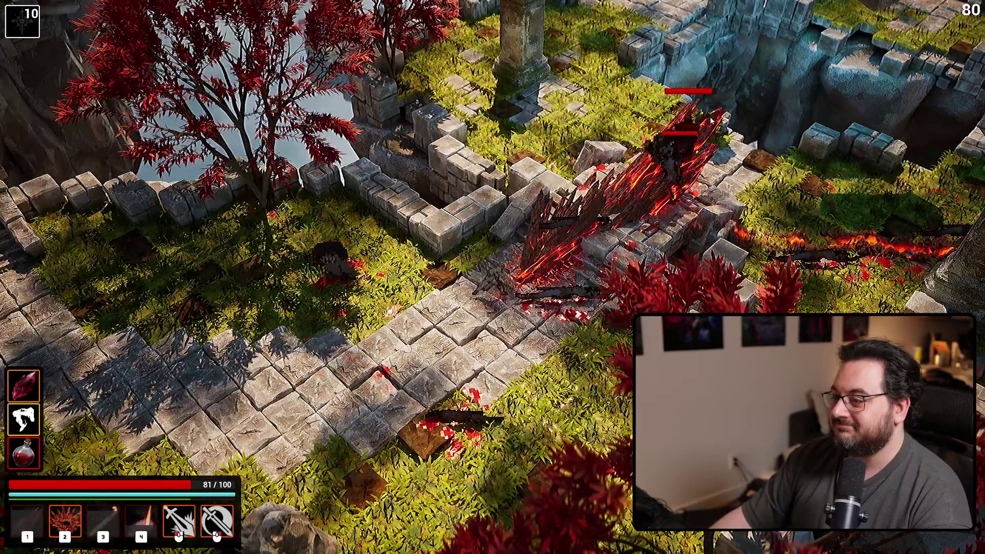
pyautogui.press('2')
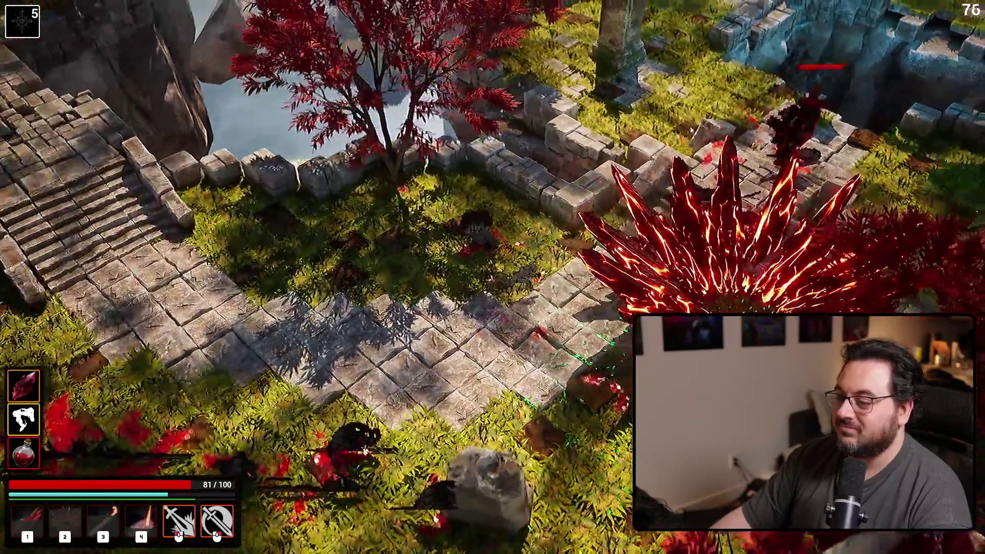
# Step: Finish off the nearby enemies with basic and secondary fire-and-lightning attacks
pyautogui.rightClick(641, 121)
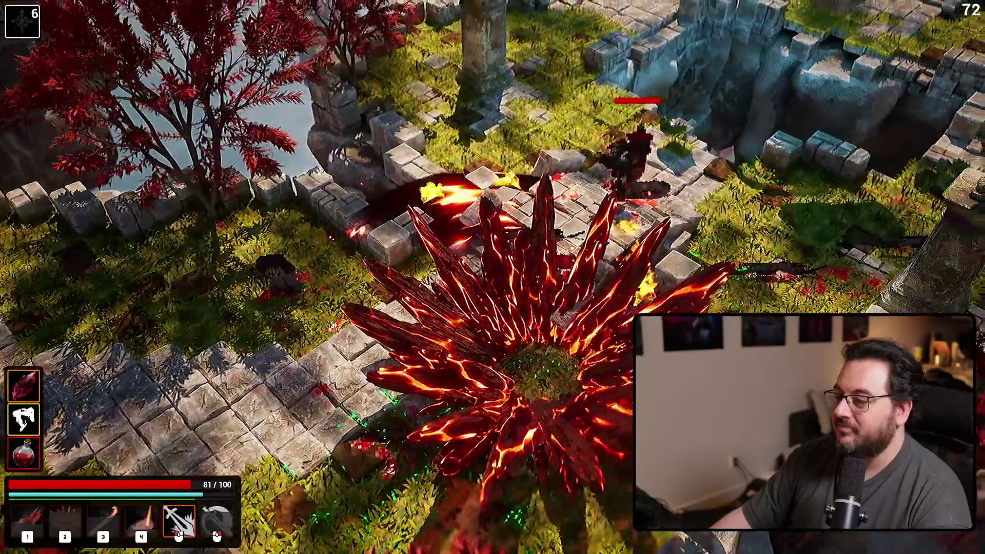
pyautogui.click(632, 148)
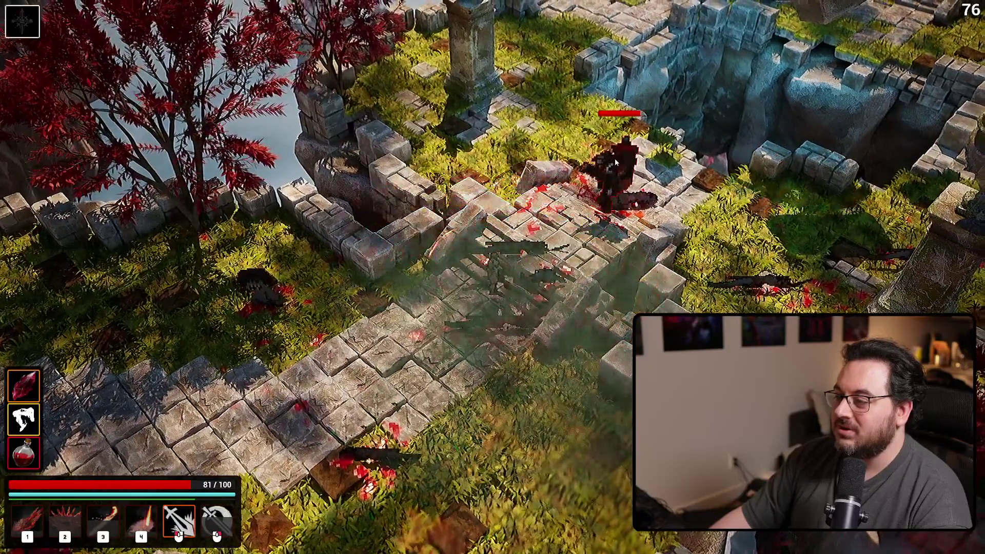
pyautogui.click(624, 168)
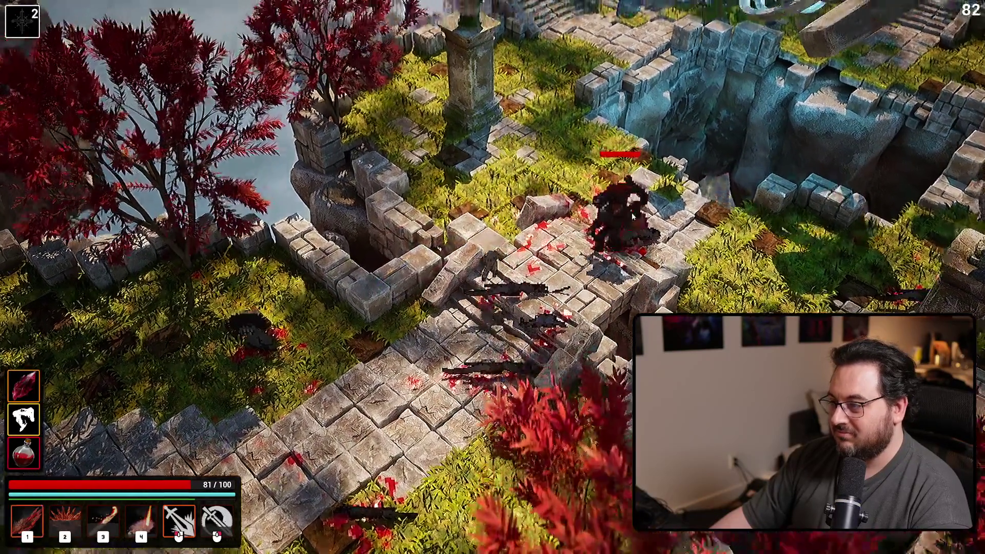
pyautogui.click(632, 212)
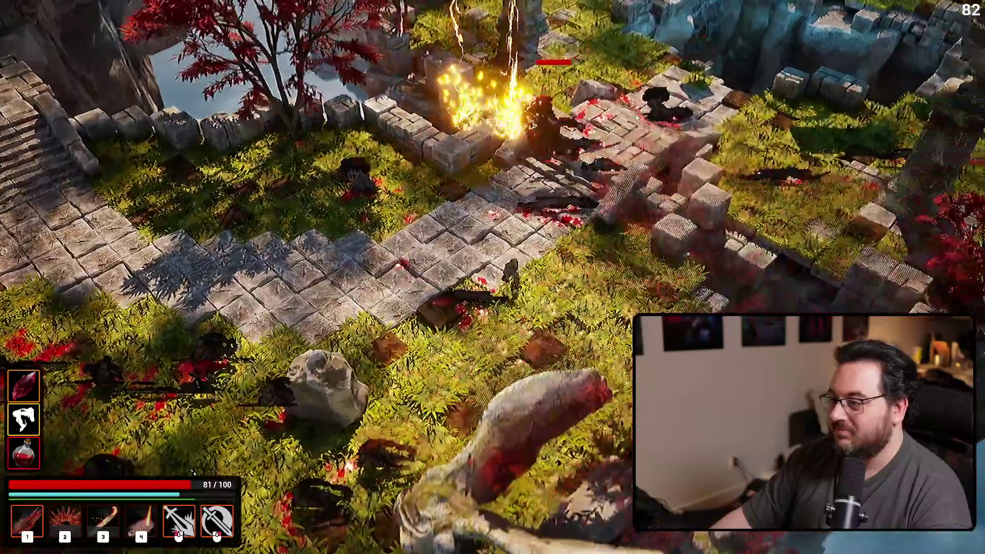
pyautogui.click(638, 118)
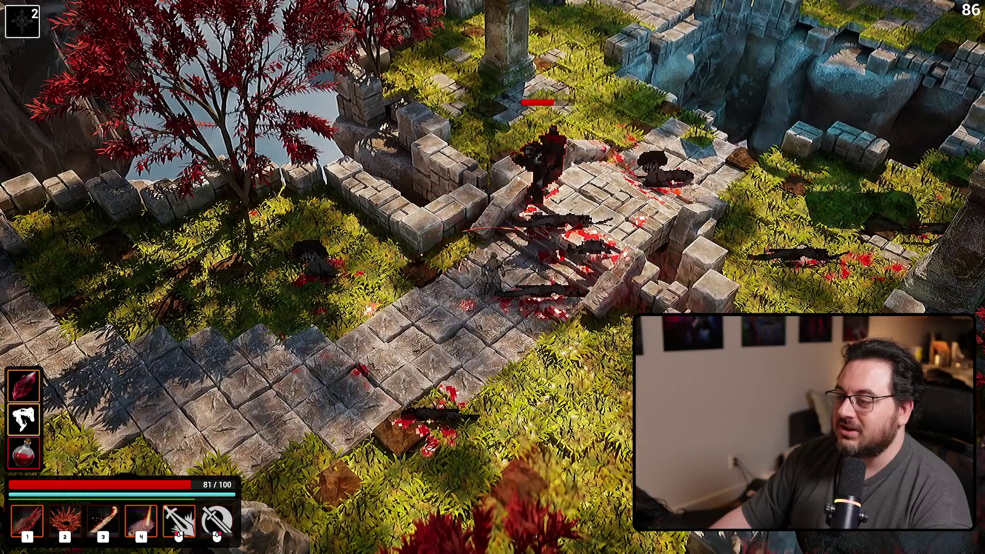
pyautogui.rightClick(533, 161)
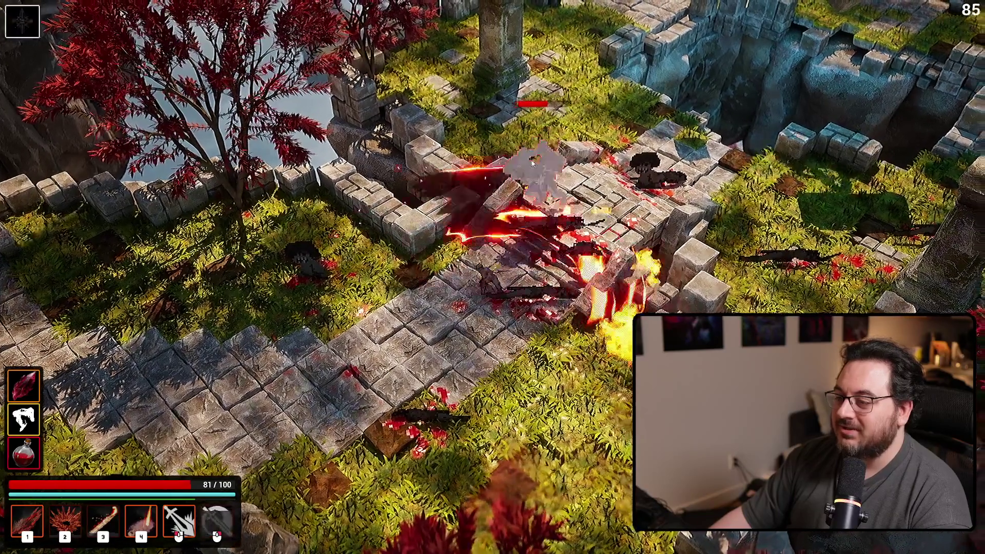
pyautogui.click(536, 162)
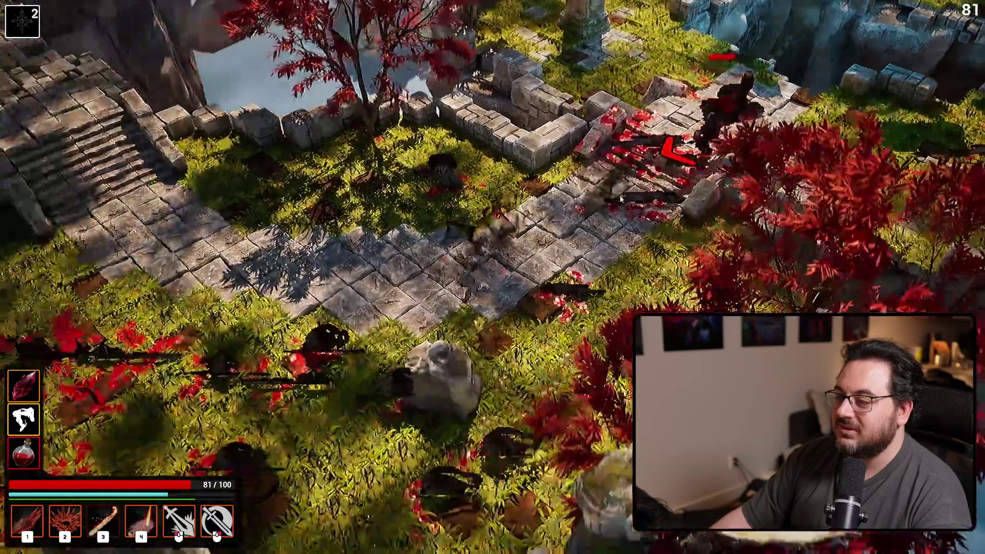
pyautogui.rightClick(343, 209)
# Step: Clear the remaining enemies near the red tree and open the card unlock choices
pyautogui.press('a')
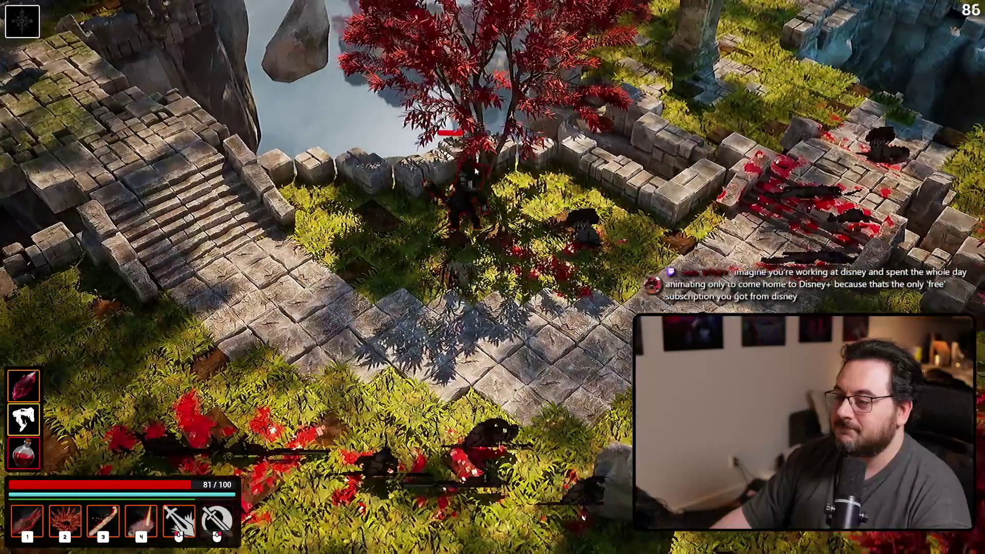
pyautogui.rightClick(476, 172)
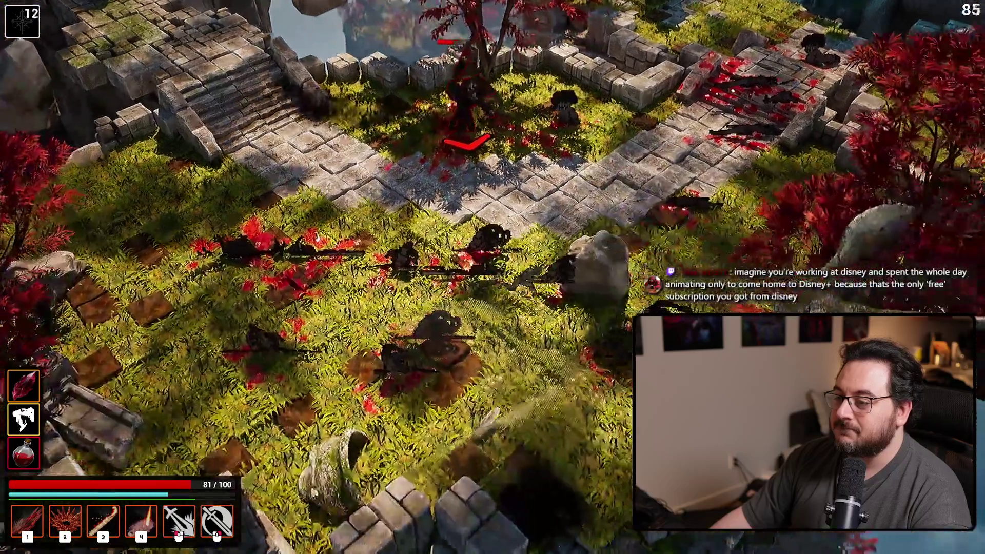
pyautogui.press('4')
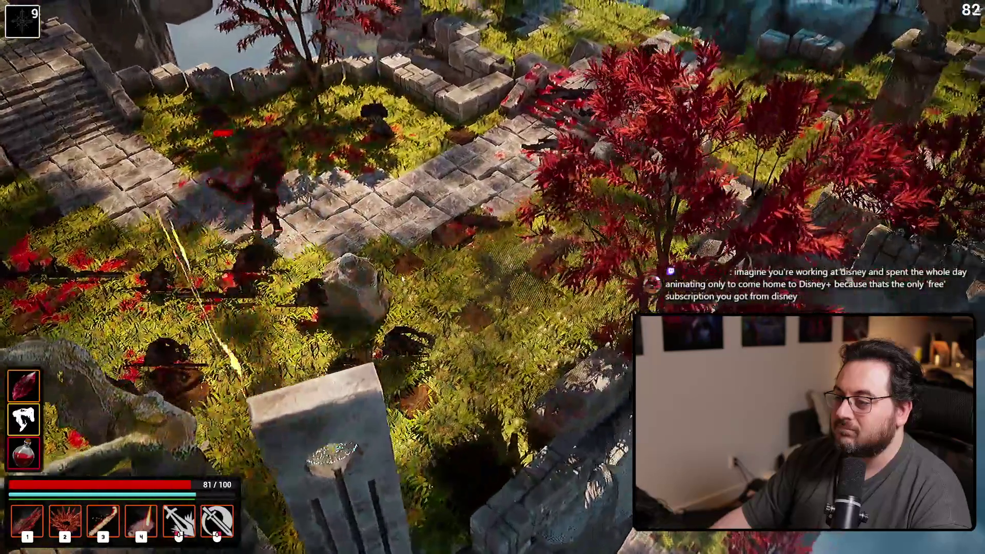
pyautogui.press('w')
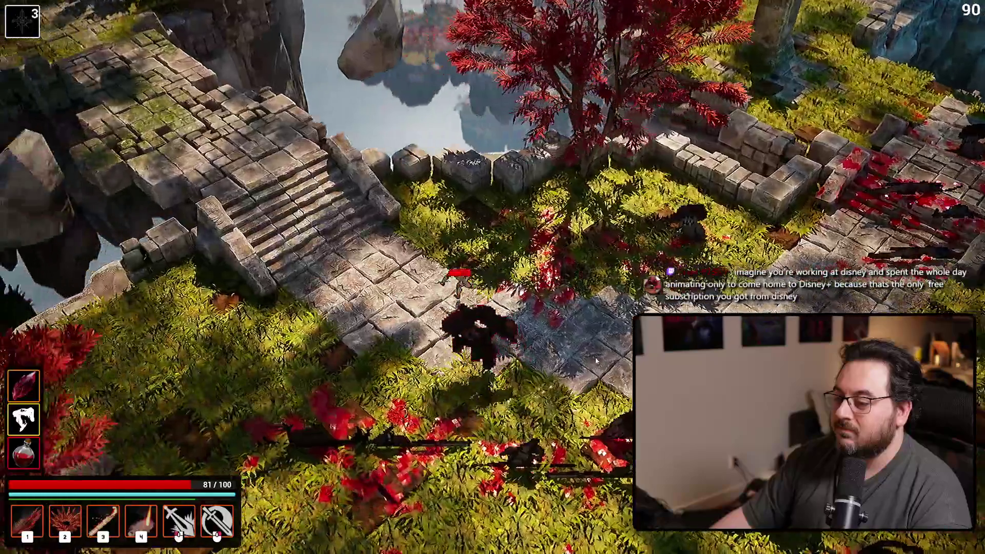
pyautogui.press('4')
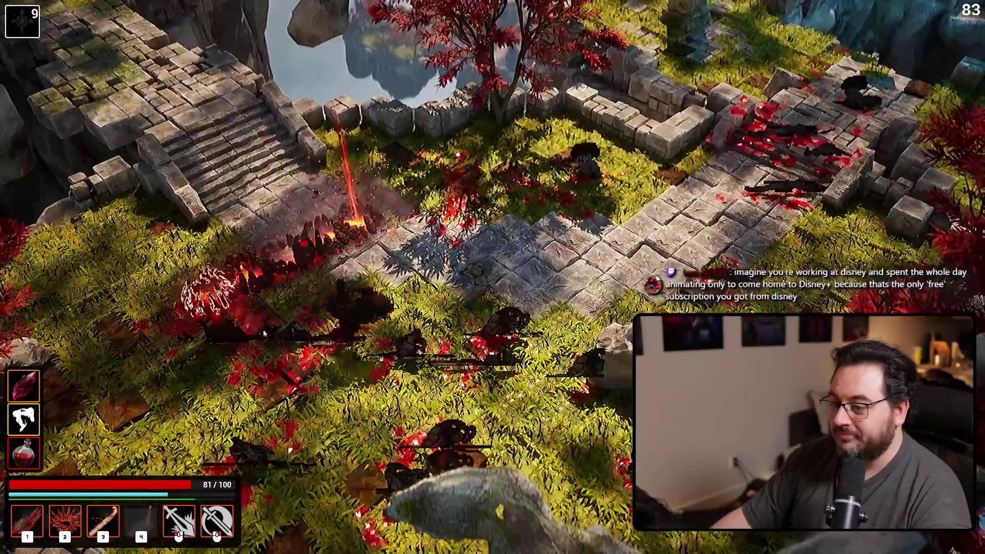
pyautogui.rightClick(345, 220)
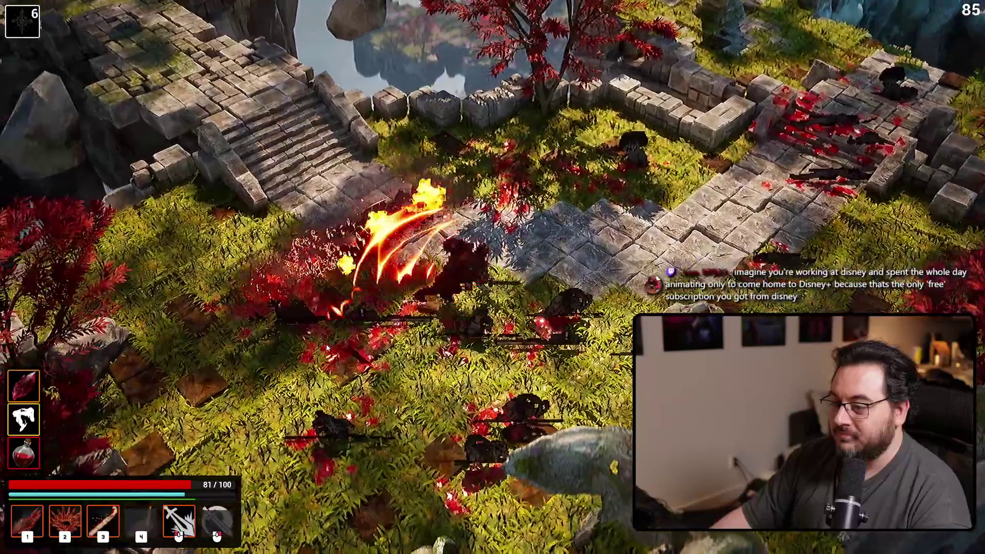
pyautogui.press('a')
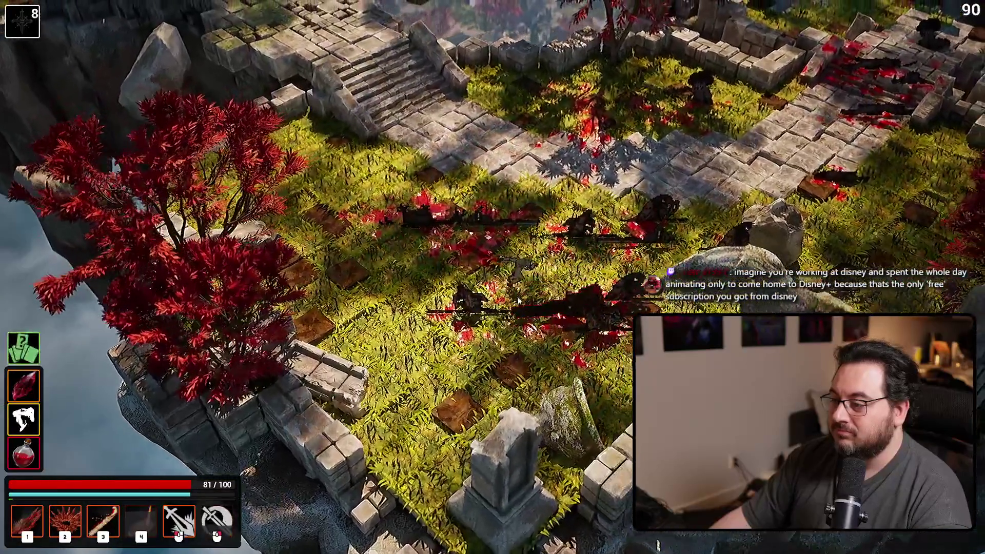
pyautogui.click(518, 300)
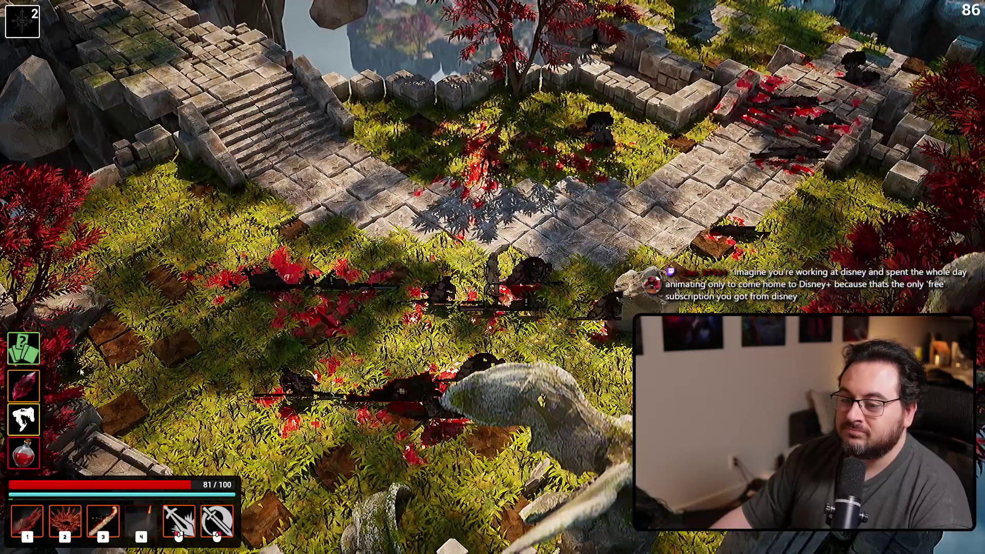
pyautogui.click(25, 348)
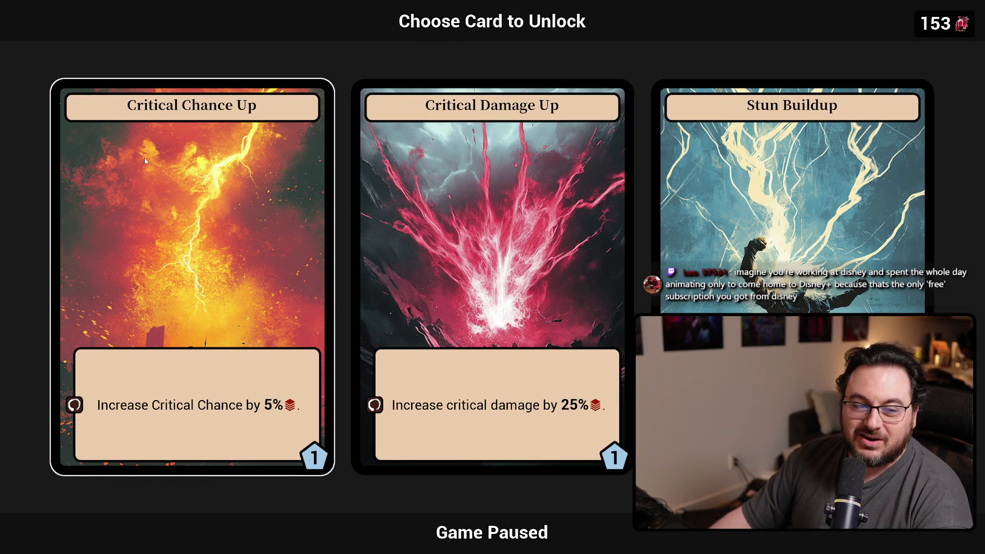
# Step: Pick the Critical Damage Up card on the unlock screen
pyautogui.click(547, 217)
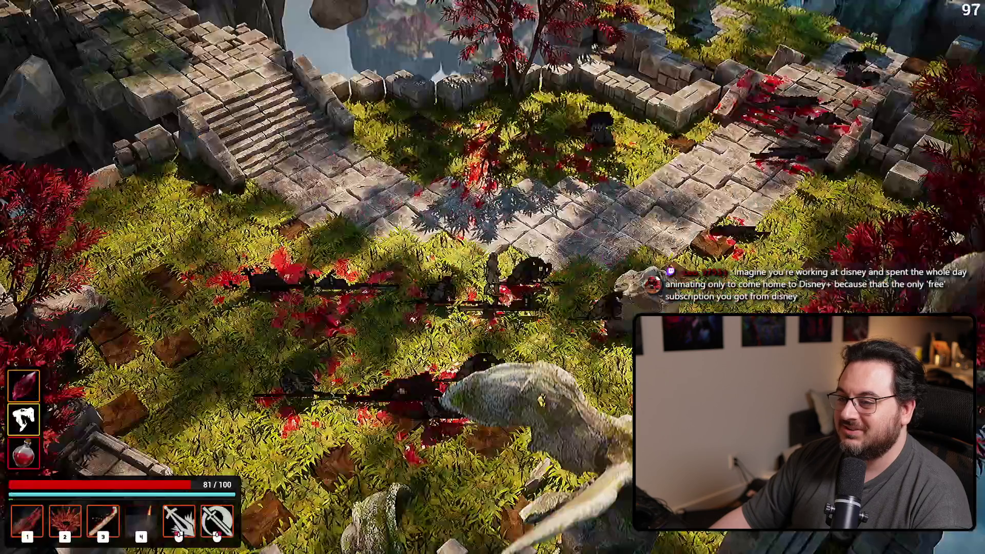
# Step: Walk across the ruins and up the stairs to the portal, then teleport with E
pyautogui.press('d')
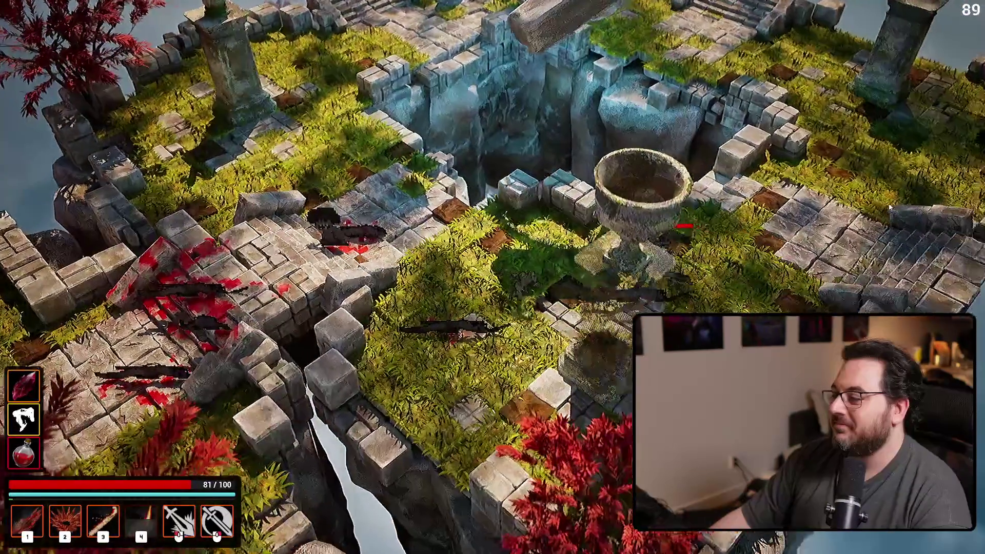
pyautogui.click(890, 207)
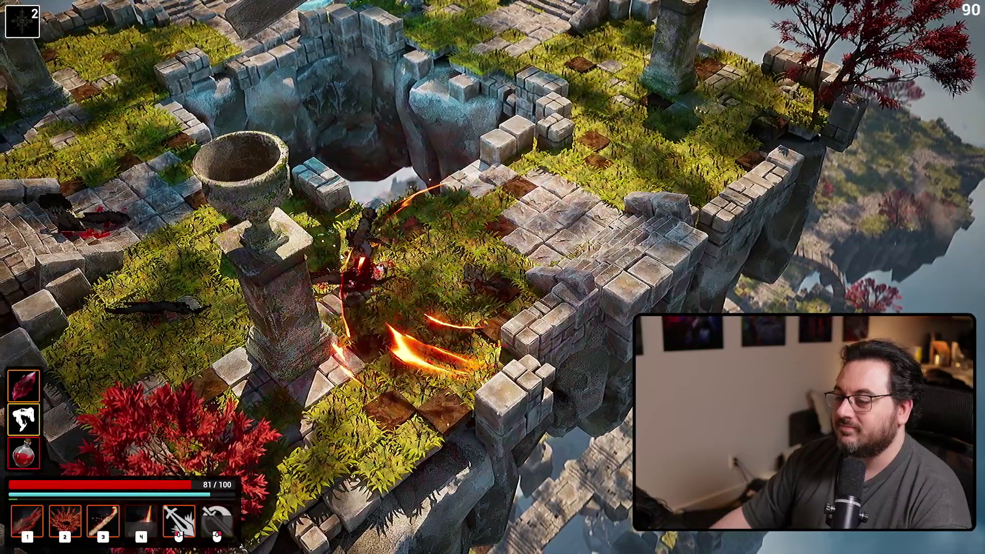
pyautogui.press('w')
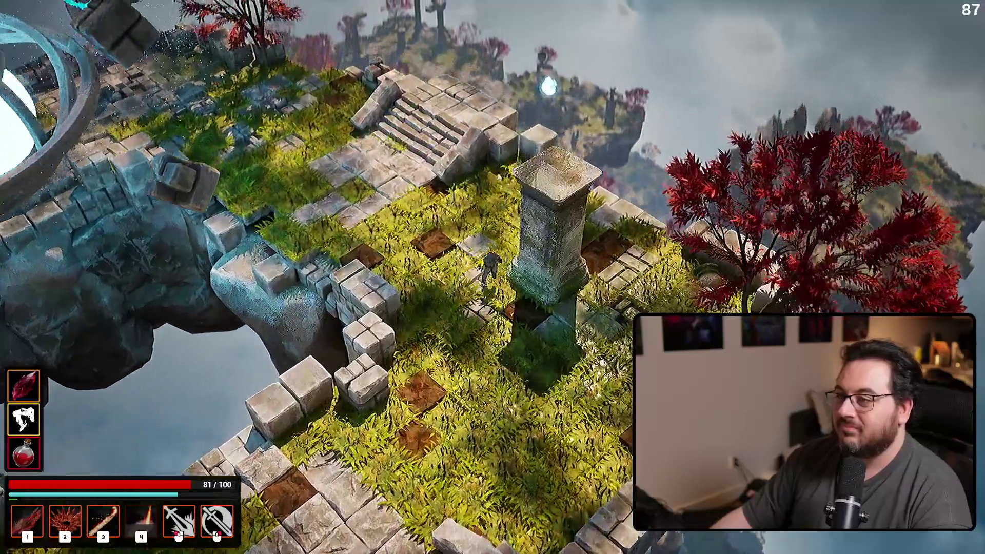
pyautogui.press('w')
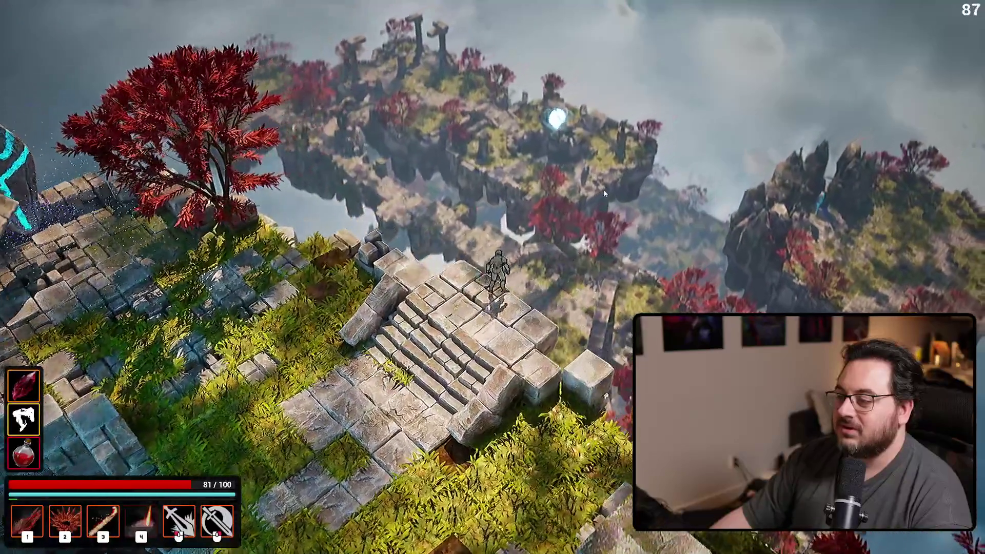
pyautogui.press('a')
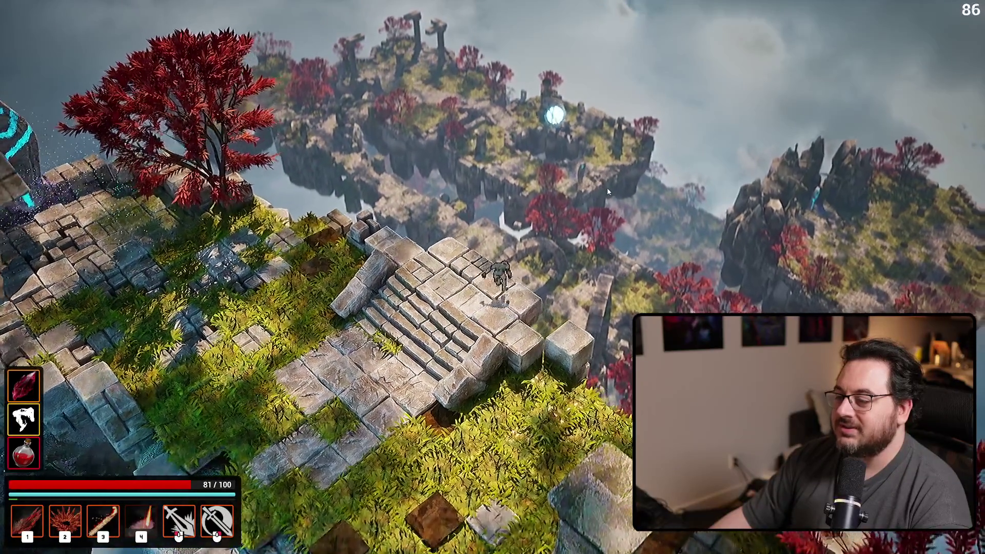
pyautogui.press('d')
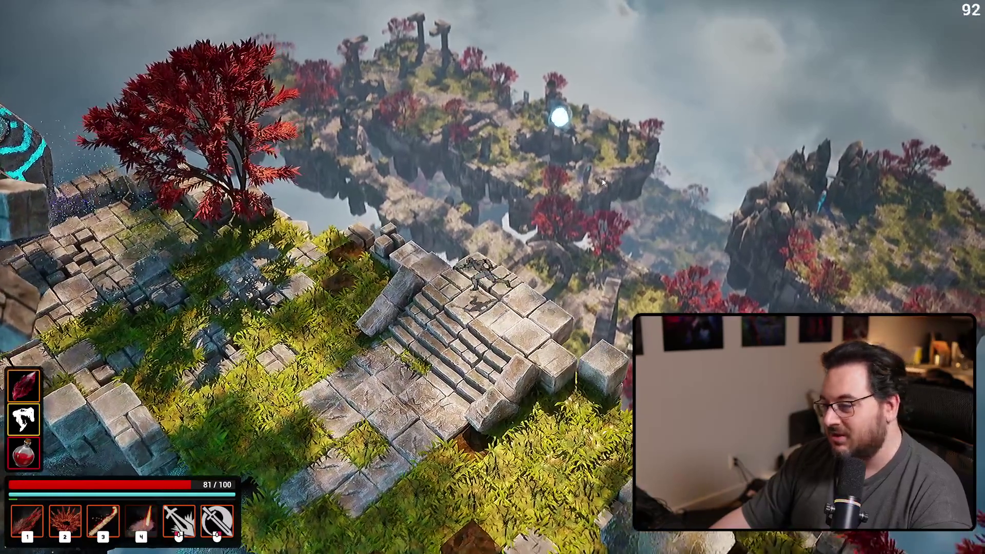
pyautogui.press('a')
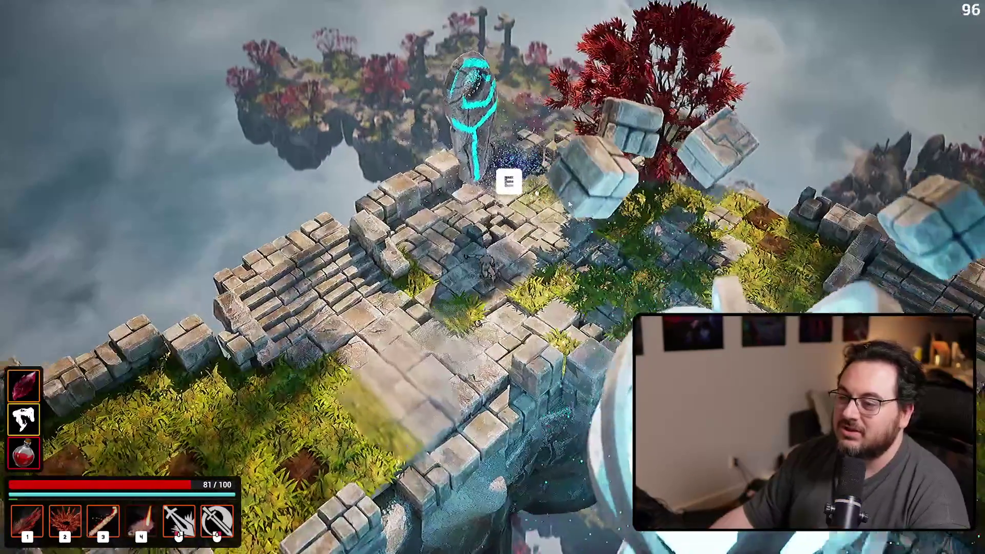
pyautogui.press('e')
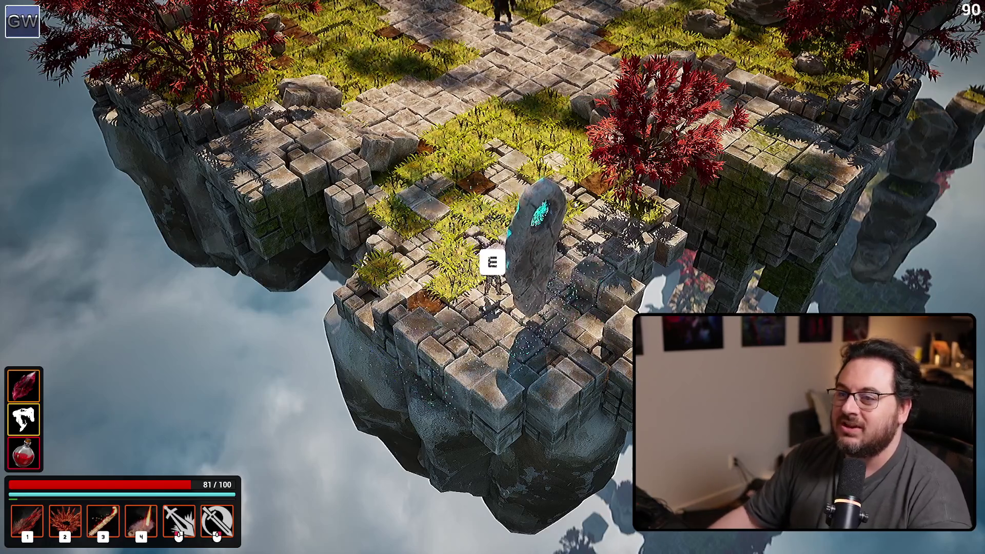
# Step: Charge north at the plaza enemies, casting skills 1–3 and attacking
pyautogui.press('w')
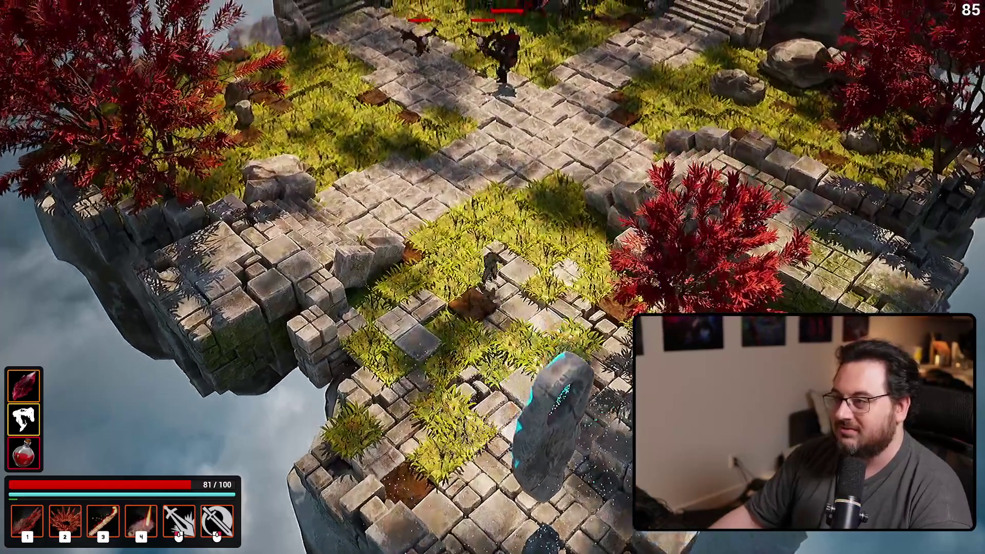
pyautogui.press('3')
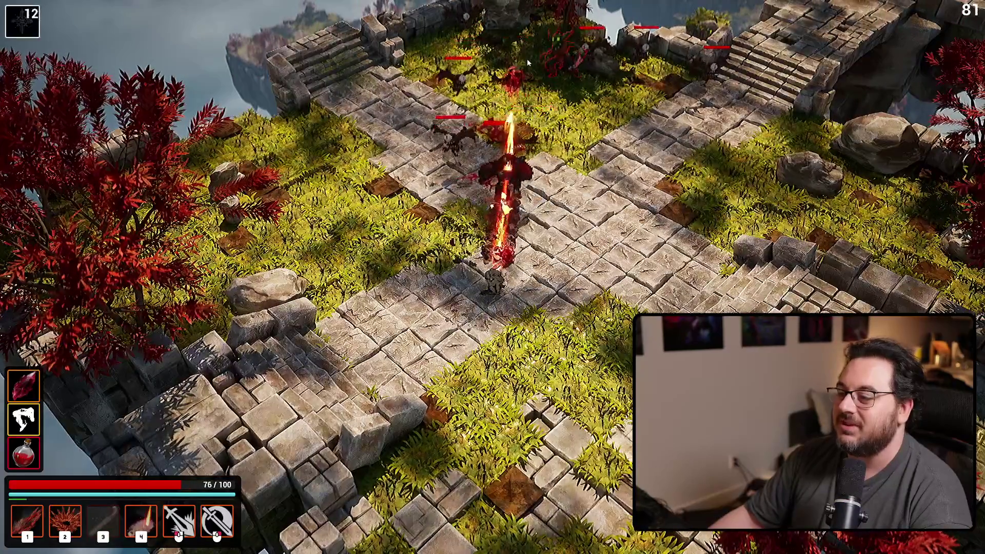
pyautogui.press('2')
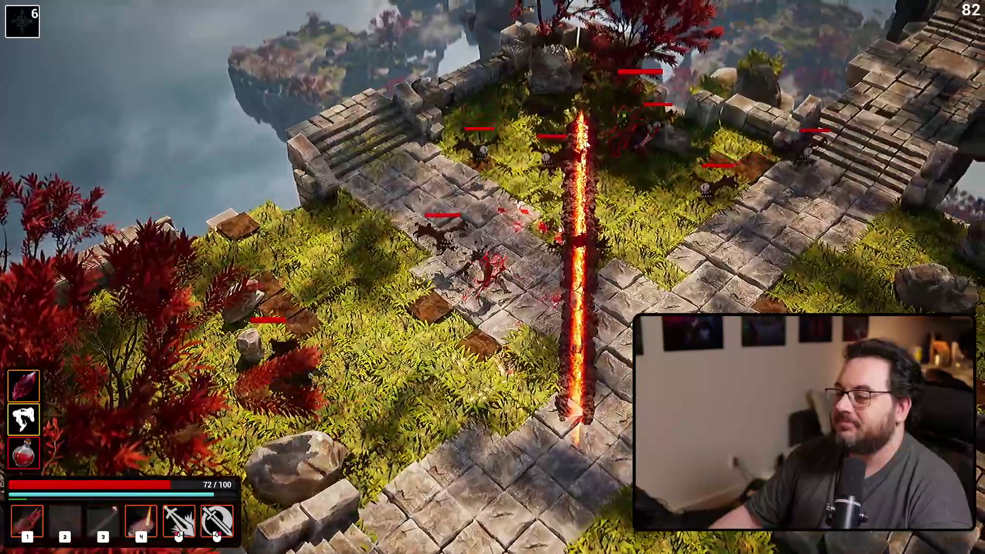
pyautogui.click(433, 139)
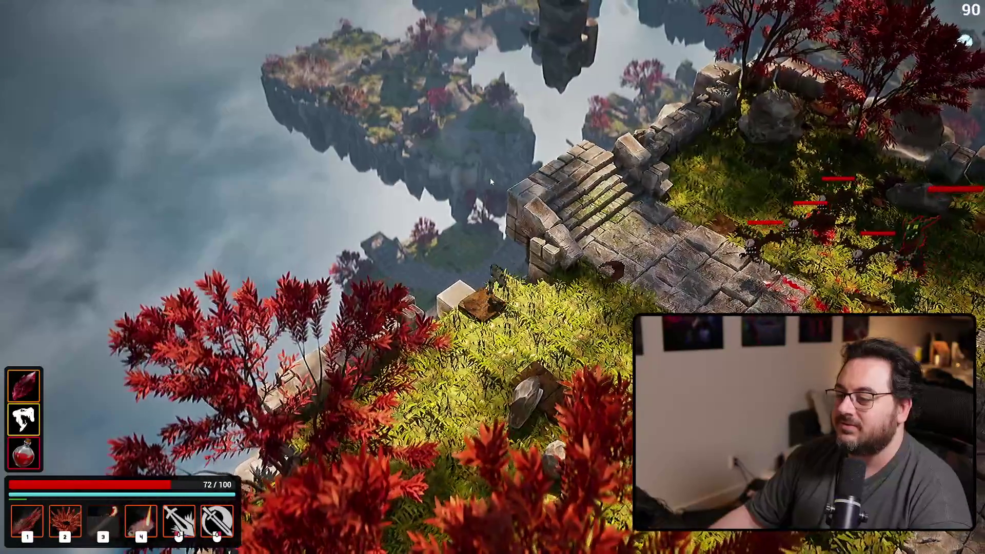
pyautogui.click(490, 181)
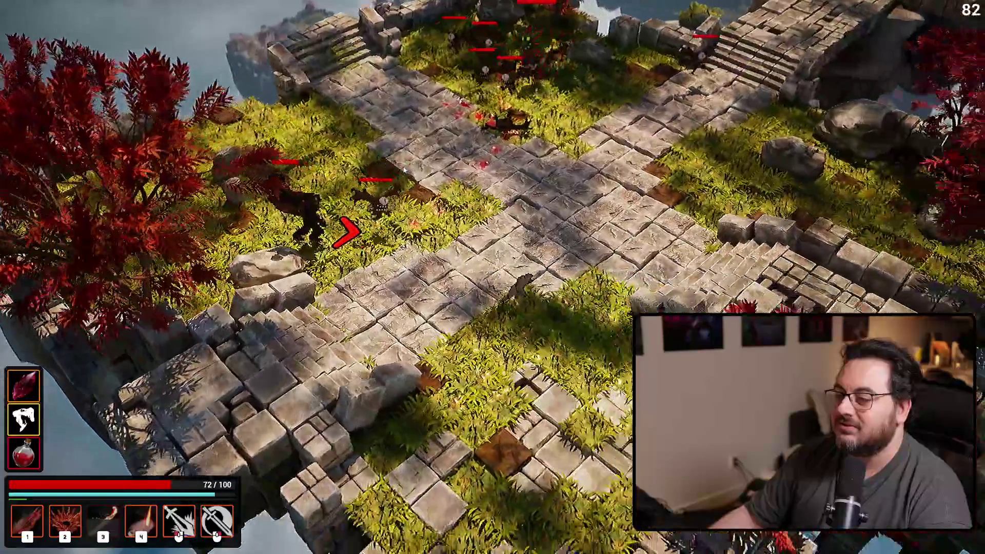
pyautogui.press('1')
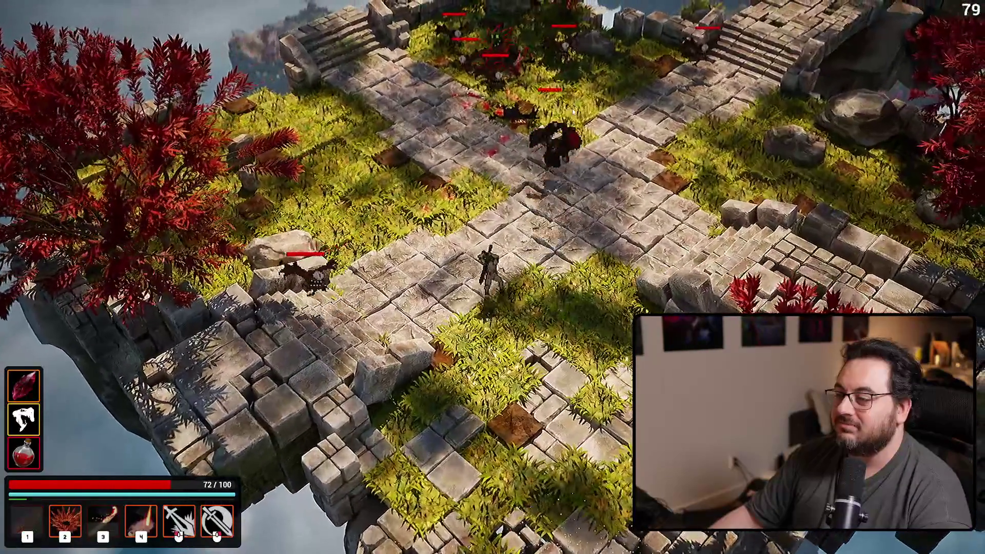
pyautogui.rightClick(651, 124)
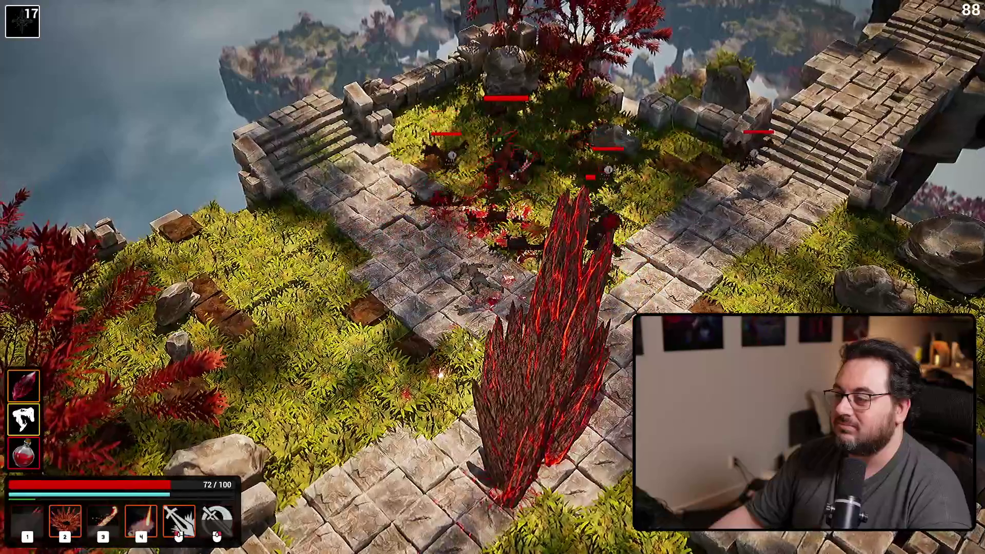
pyautogui.click(628, 133)
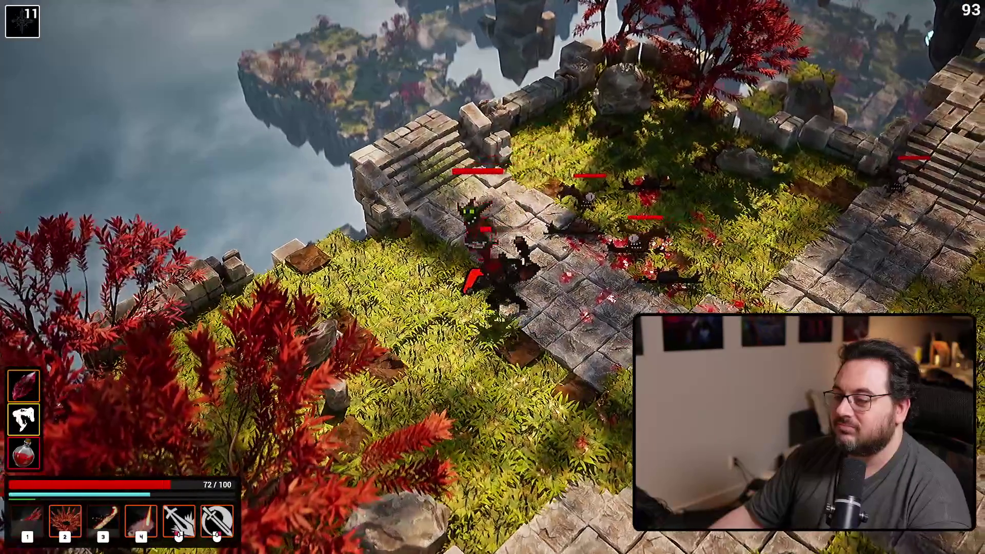
pyautogui.press('2')
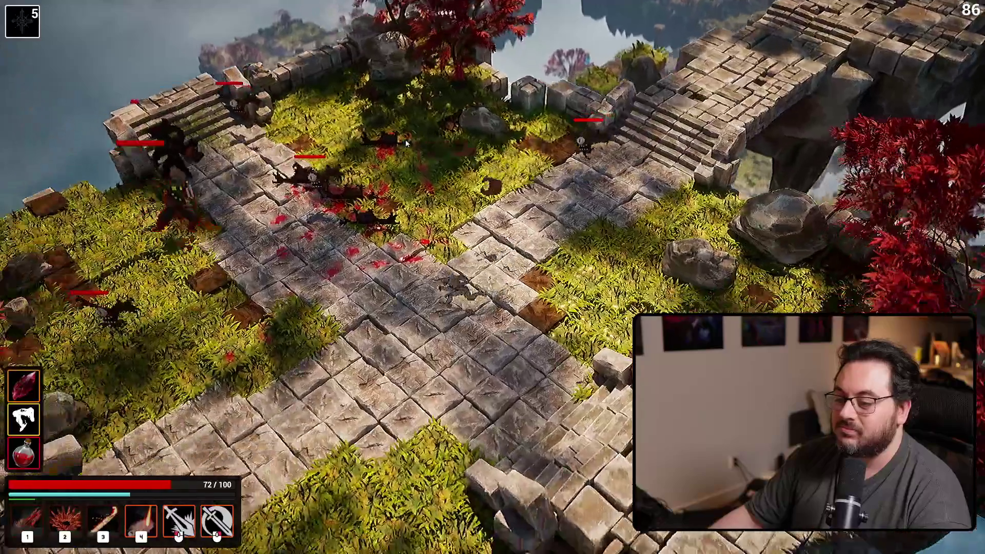
# Step: Slash through the rest of the plaza pack, then walk up the path onto the bridge
pyautogui.rightClick(462, 96)
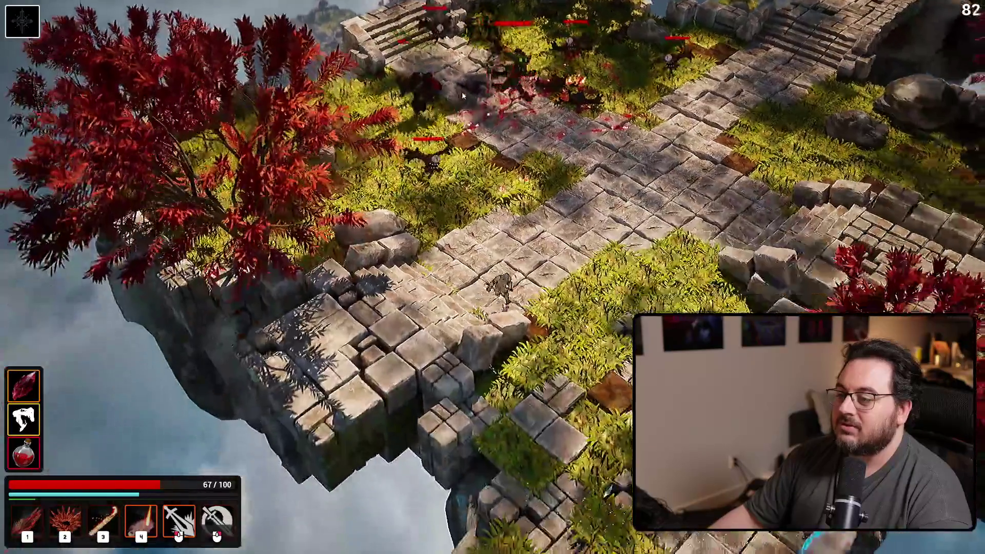
pyautogui.click(462, 96)
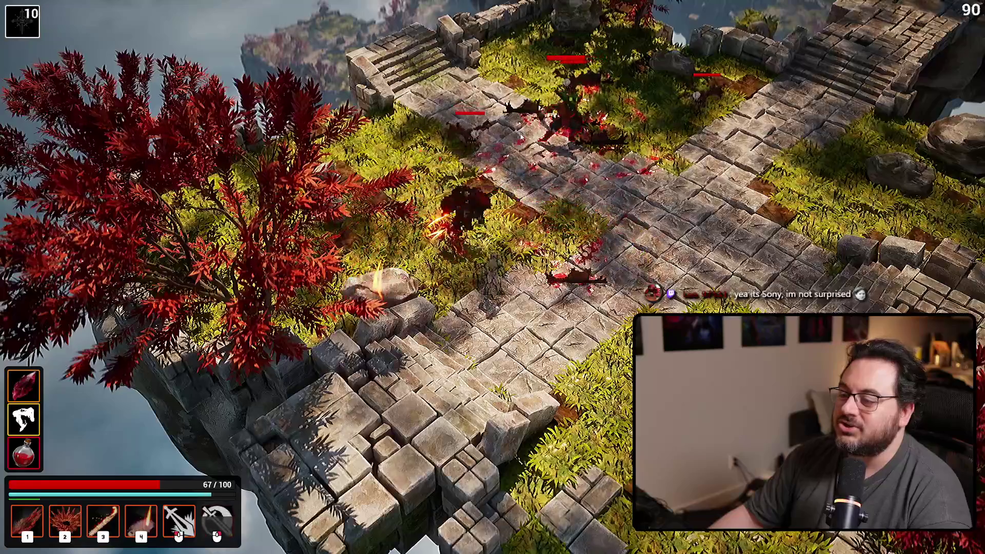
pyautogui.click(497, 155)
pyautogui.click(447, 189)
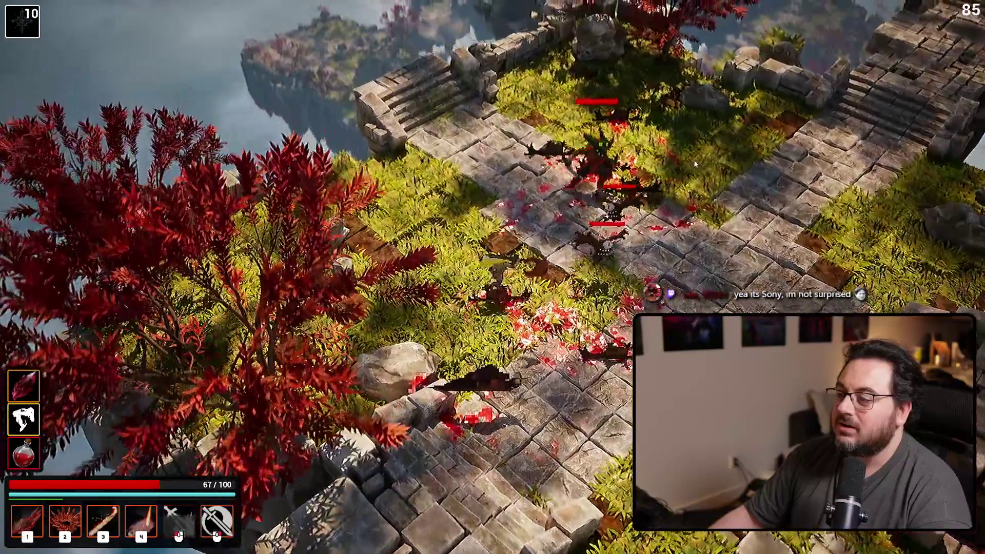
pyautogui.click(693, 159)
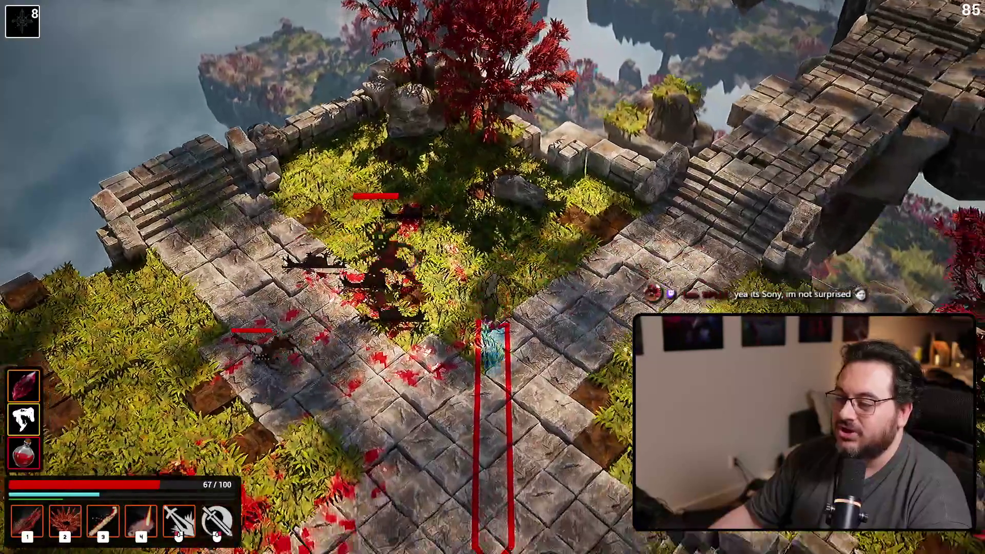
pyautogui.click(351, 204)
pyautogui.click(351, 205)
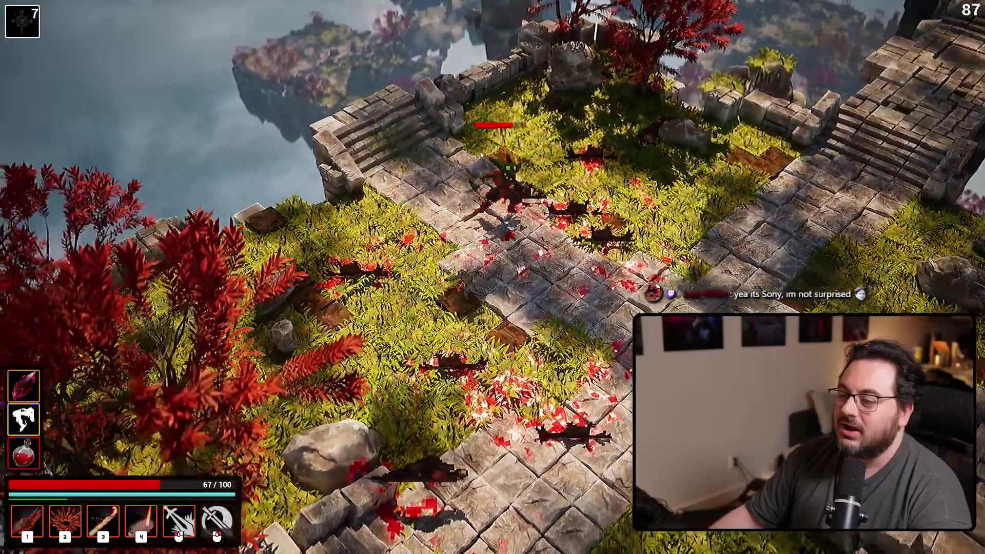
pyautogui.click(481, 156)
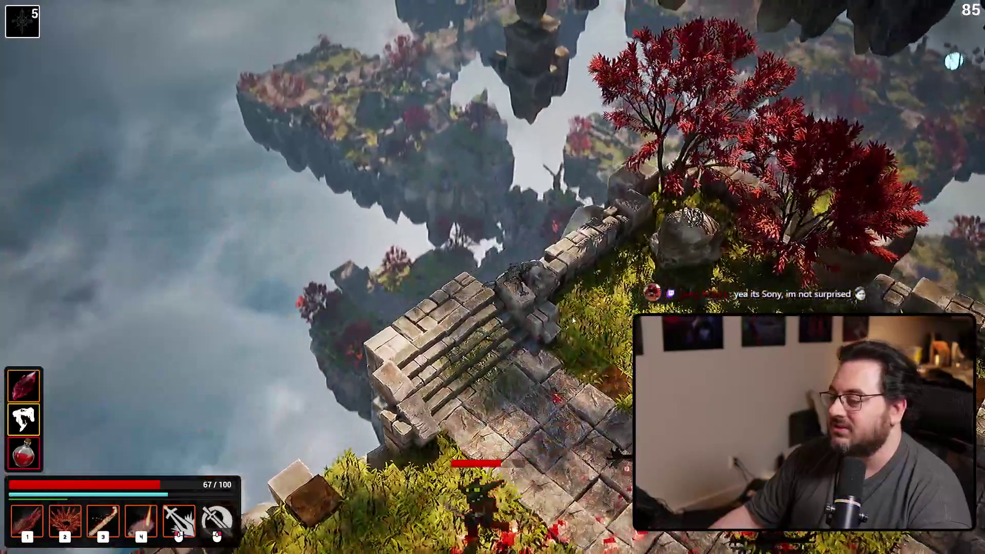
pyautogui.click(358, 354)
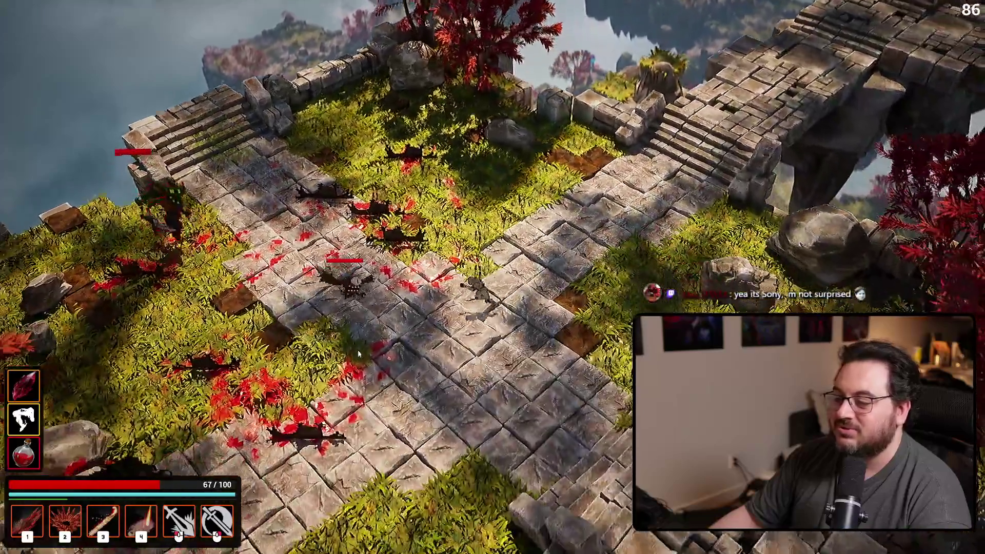
pyautogui.press('2')
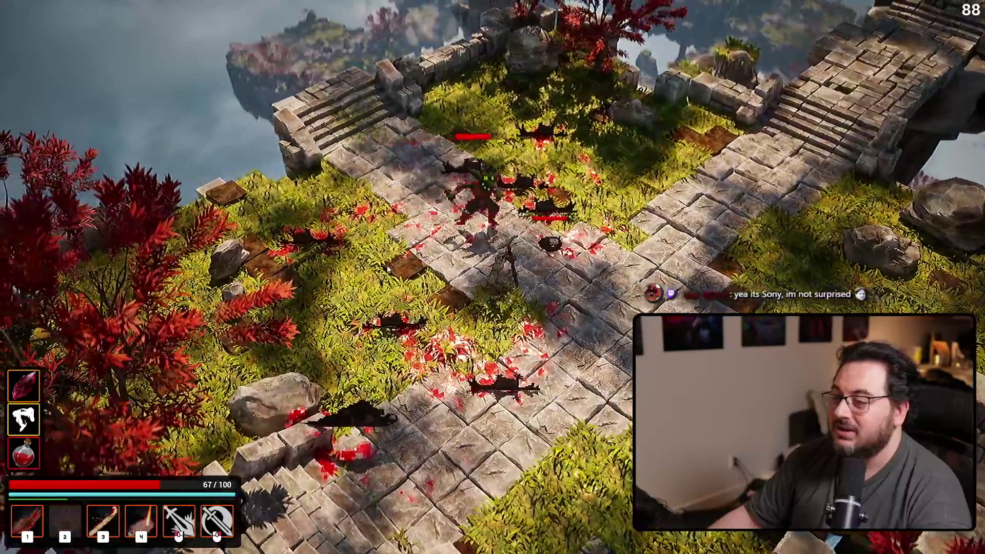
pyautogui.click(282, 430)
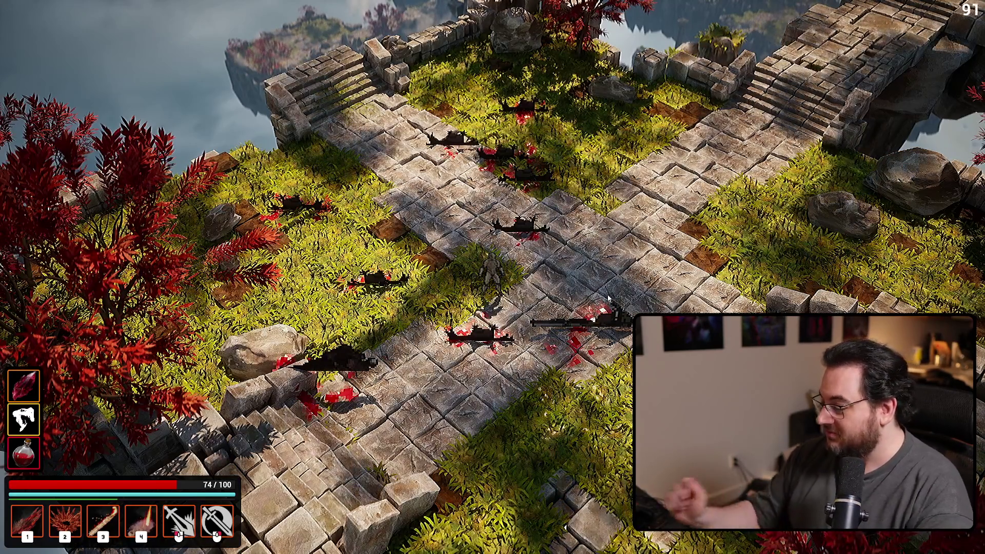
pyautogui.click(660, 192)
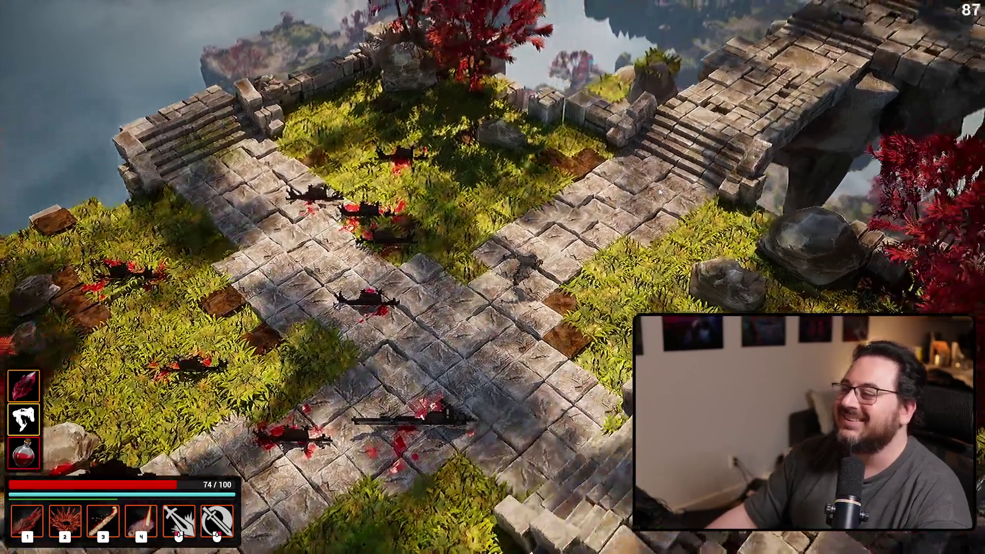
pyautogui.click(661, 125)
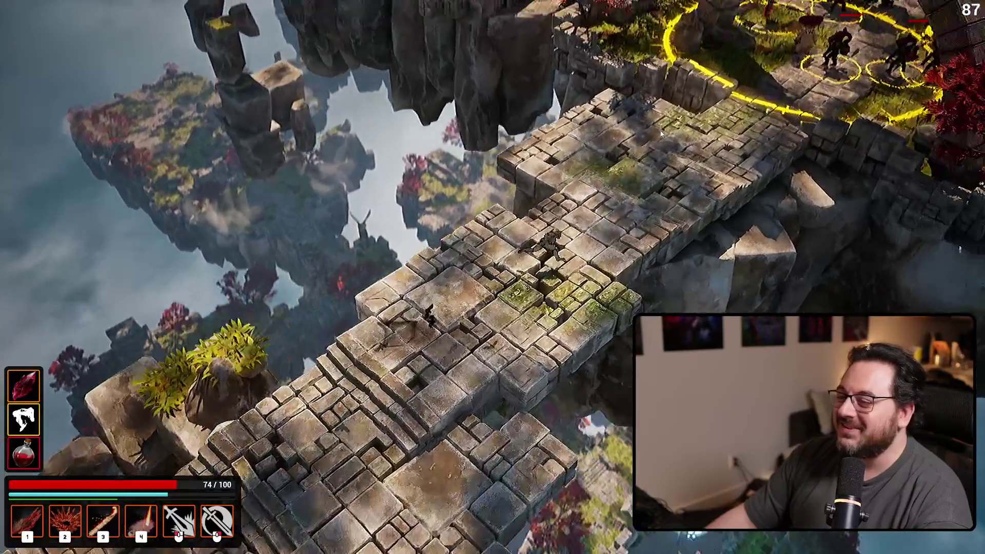
# Step: Advance up the bridge, hitting enemies with skills 1–4 and a crystal burst
pyautogui.click(733, 103)
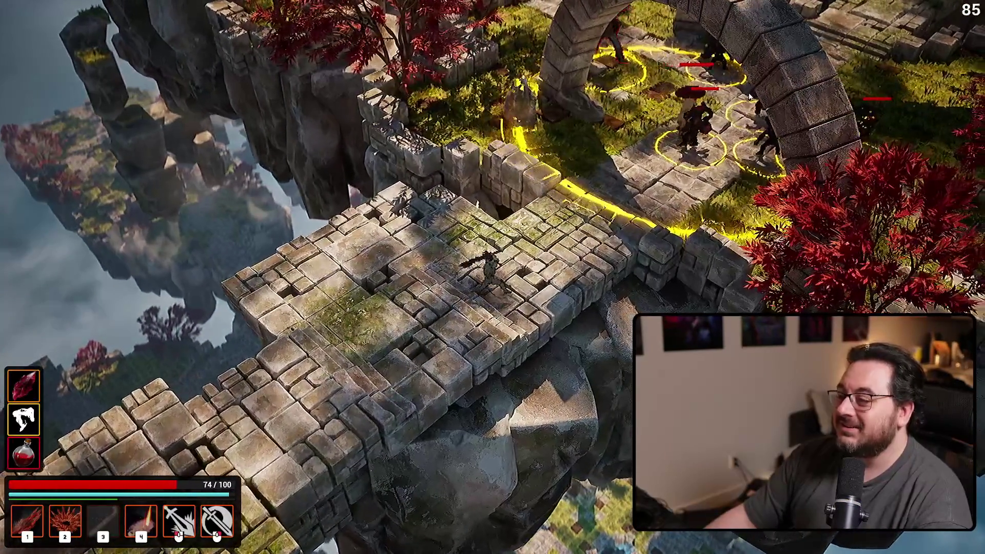
pyautogui.press('3')
pyautogui.press('4')
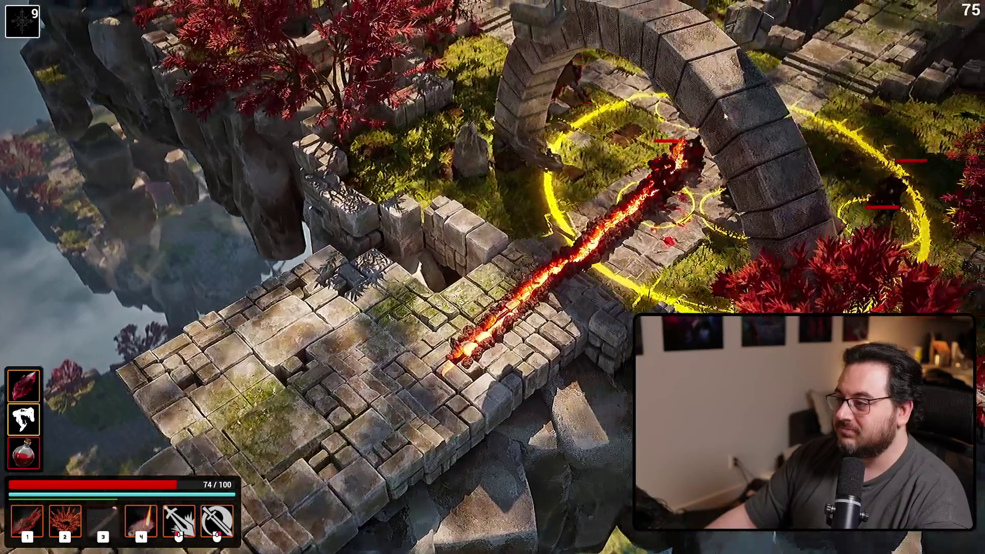
pyautogui.press('space')
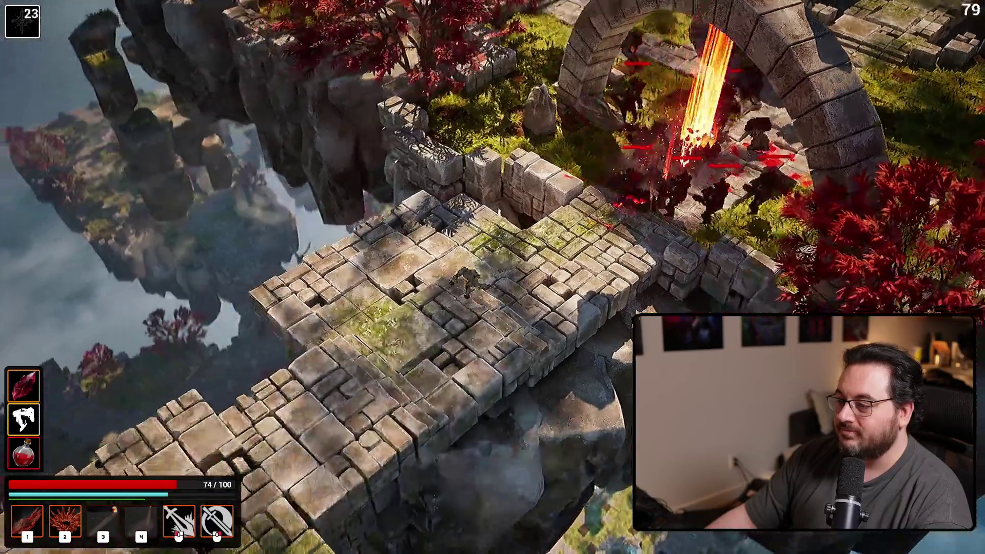
pyautogui.press('1')
pyautogui.press('2')
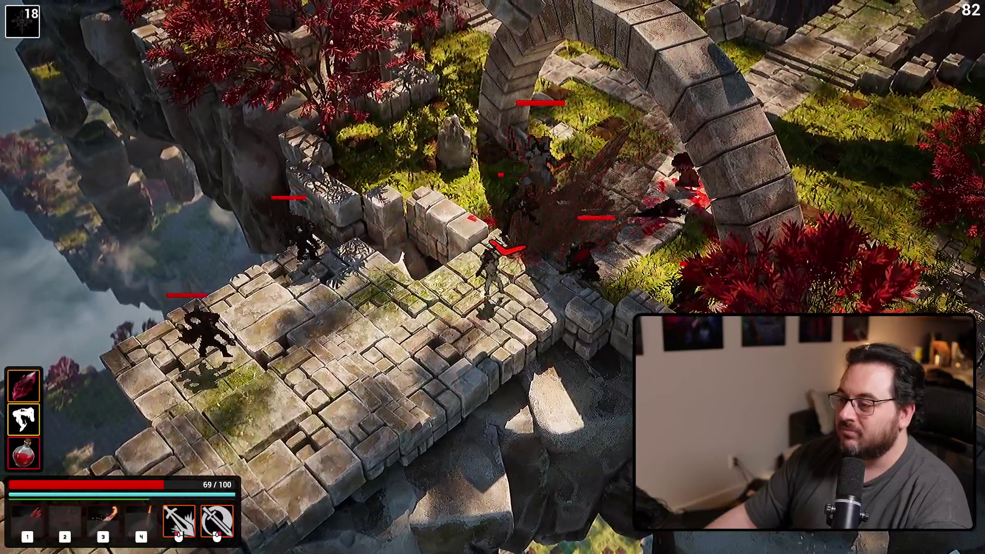
pyautogui.rightClick(551, 123)
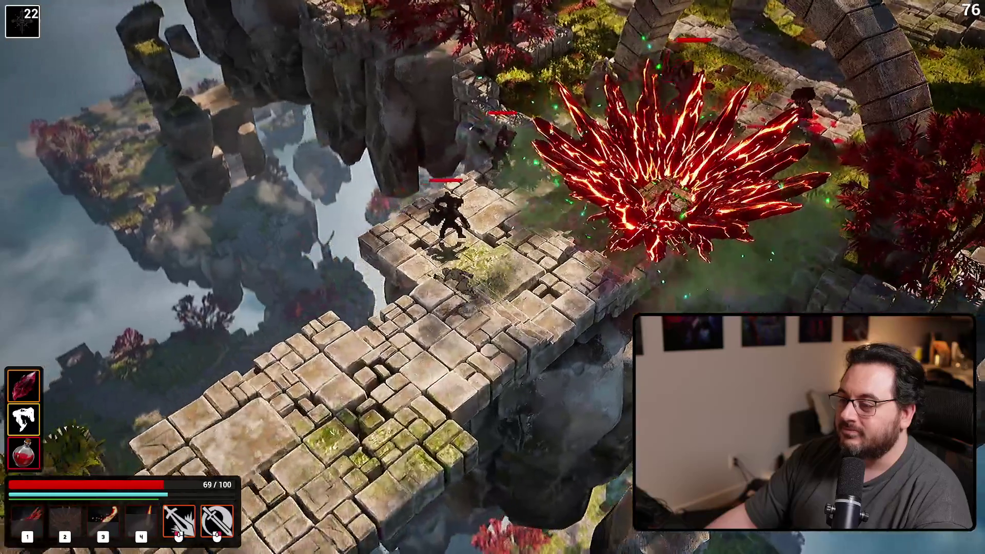
pyautogui.press('3')
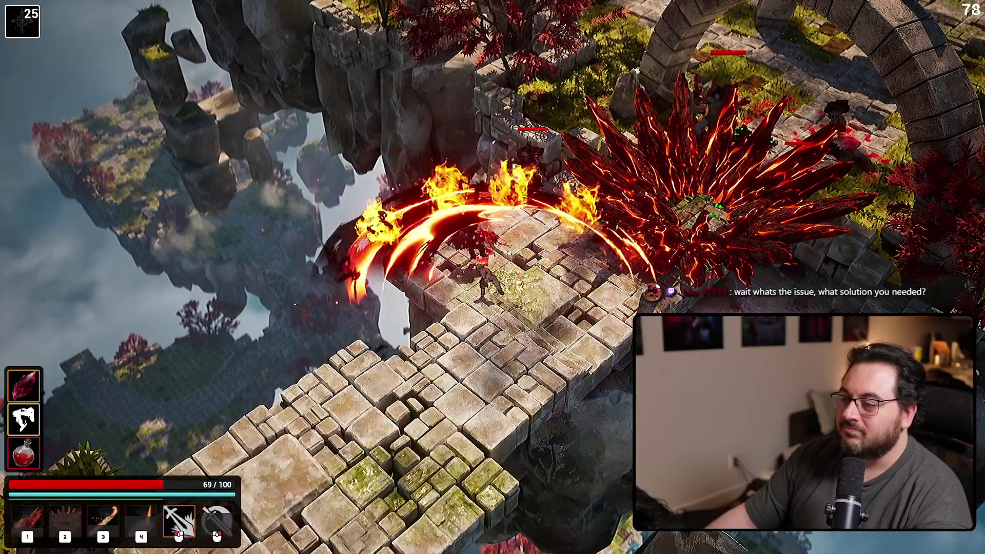
# Step: Fight the enemies by the arch with fire slashes and crystal walls, then pause
pyautogui.click(517, 165)
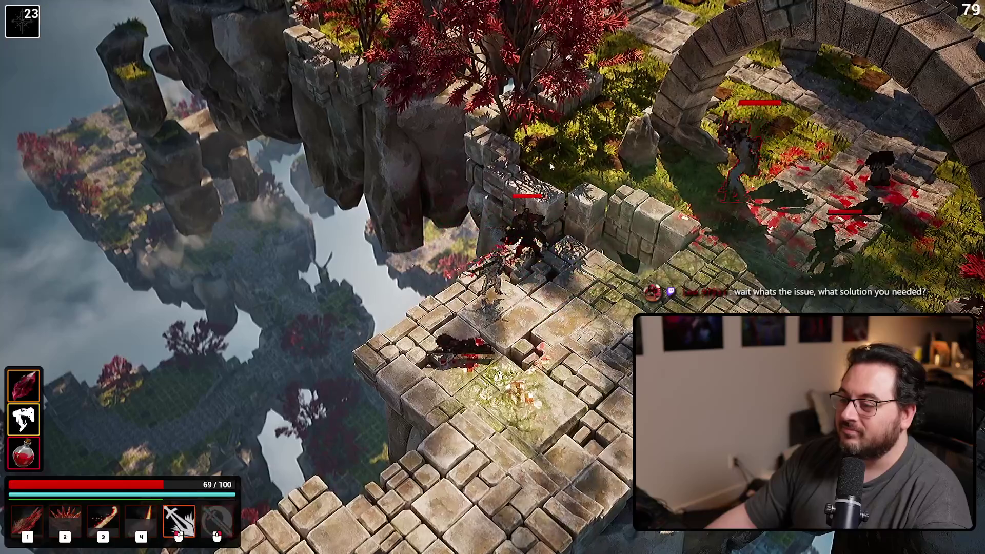
pyautogui.press('3')
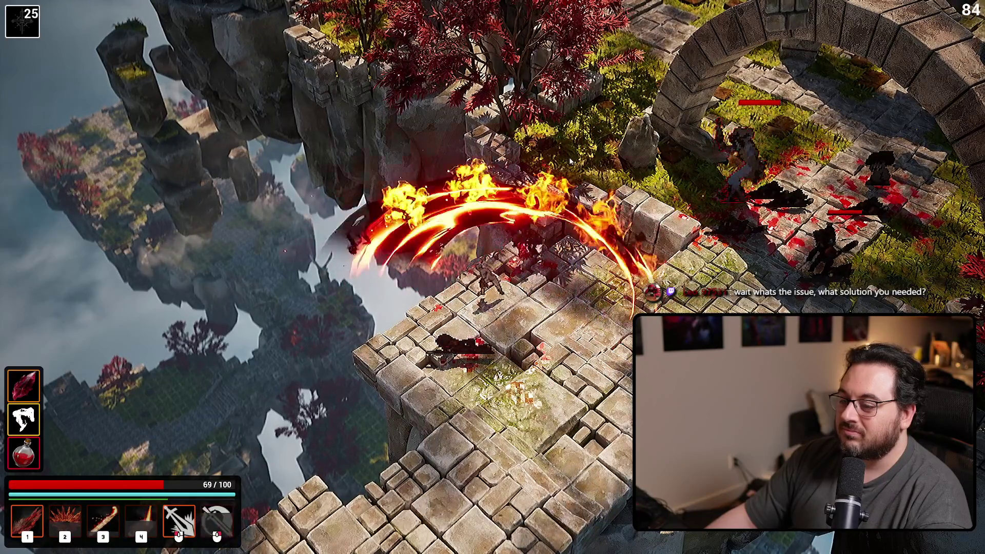
pyautogui.press('1')
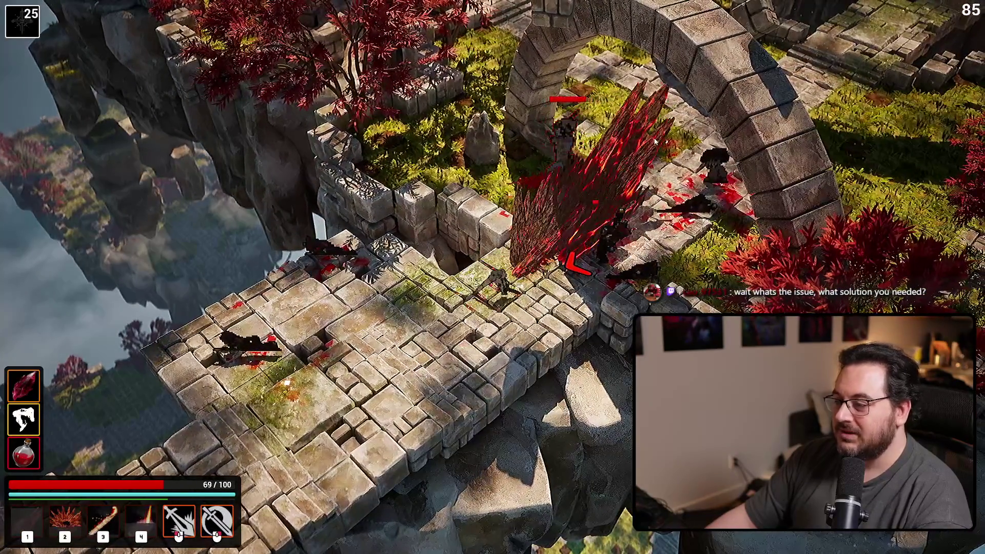
pyautogui.press('3')
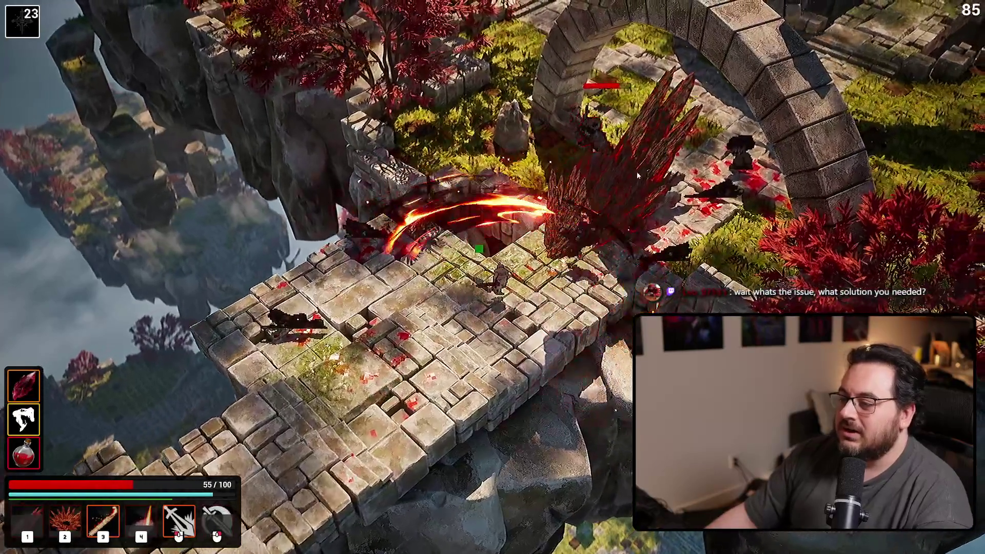
pyautogui.click(636, 172)
pyautogui.press('2')
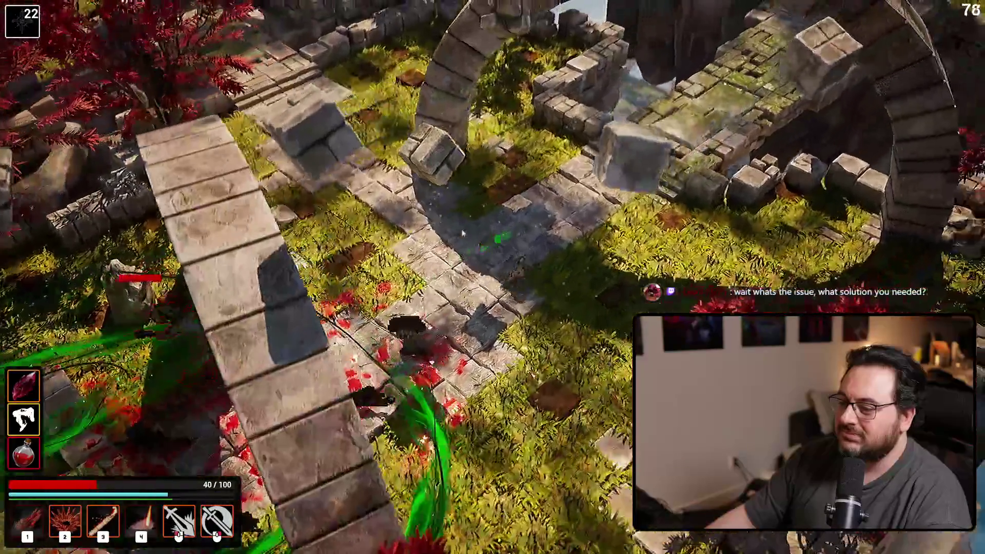
pyautogui.click(469, 235)
pyautogui.press('Escape')
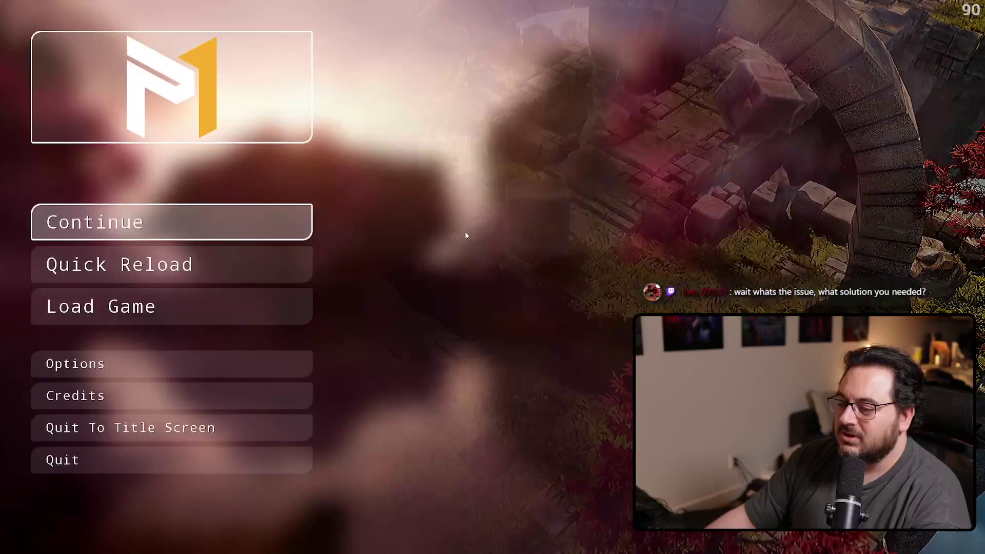
# Step: Quit the game from the pause menu, accepting loss of unsaved progress
pyautogui.click(287, 460)
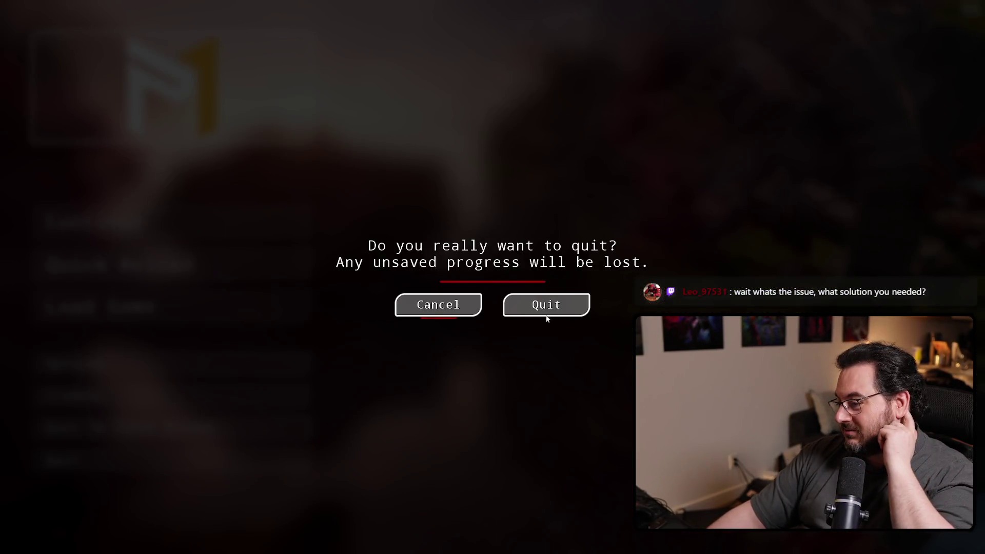
pyautogui.click(544, 316)
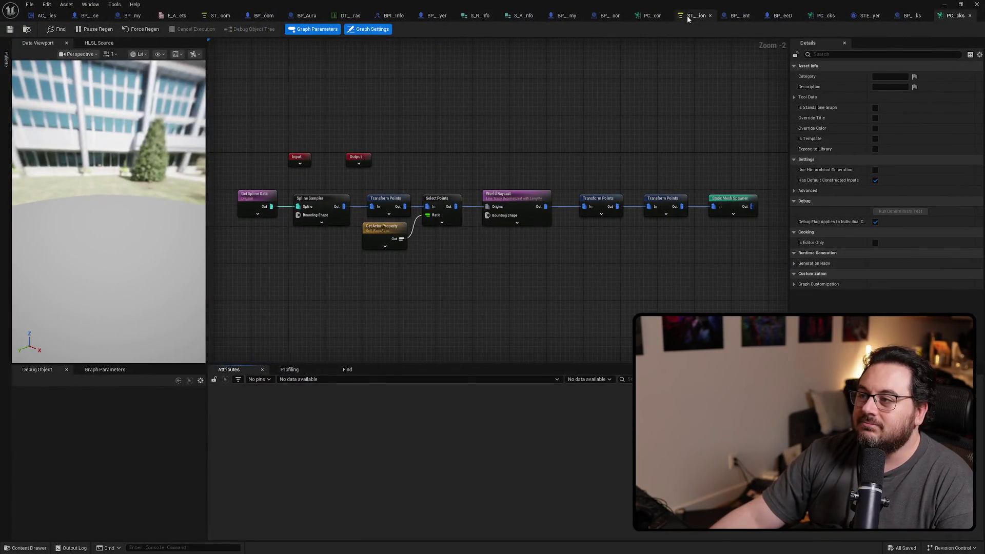
# Step: Switch to the StateTree tab and select, then deselect, STE_GetDistanceToPlayer's path-length nodes
pyautogui.click(688, 17)
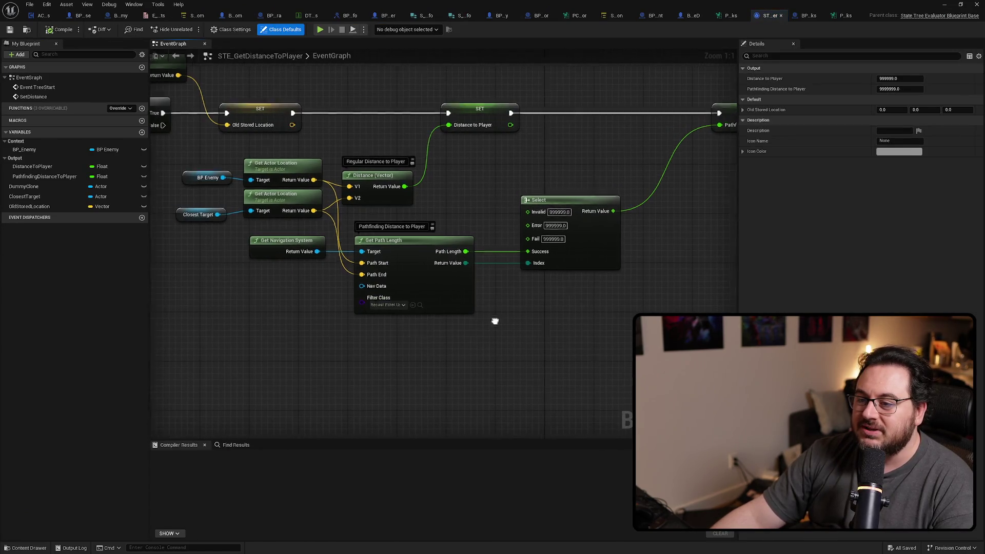
pyautogui.moveTo(319, 341)
pyautogui.mouseDown()
pyautogui.moveTo(428, 292)
pyautogui.moveTo(457, 259)
pyautogui.mouseUp()
pyautogui.click(473, 387)
pyautogui.moveTo(210, 353)
pyautogui.mouseDown()
pyautogui.moveTo(461, 241)
pyautogui.moveTo(458, 352)
pyautogui.moveTo(466, 358)
pyautogui.moveTo(414, 374)
pyautogui.mouseUp()
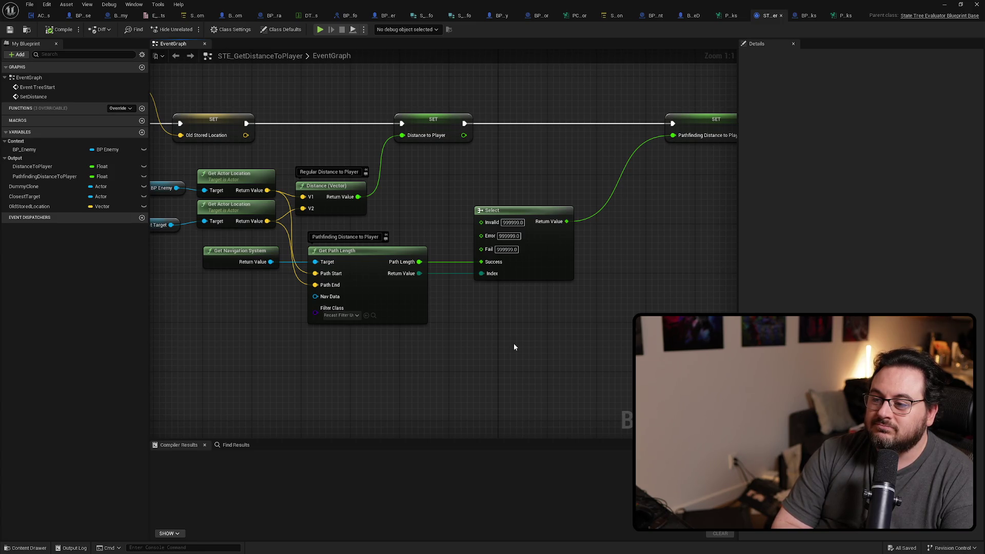
# Step: Wire the Pathfinding Distance to Player getter into the Select node's Invalid, Error and Fail pins
pyautogui.moveTo(515, 348)
pyautogui.mouseDown()
pyautogui.moveTo(517, 325)
pyautogui.moveTo(455, 330)
pyautogui.mouseUp()
pyautogui.moveTo(600, 204)
pyautogui.mouseDown()
pyautogui.moveTo(559, 218)
pyautogui.moveTo(598, 228)
pyautogui.mouseUp()
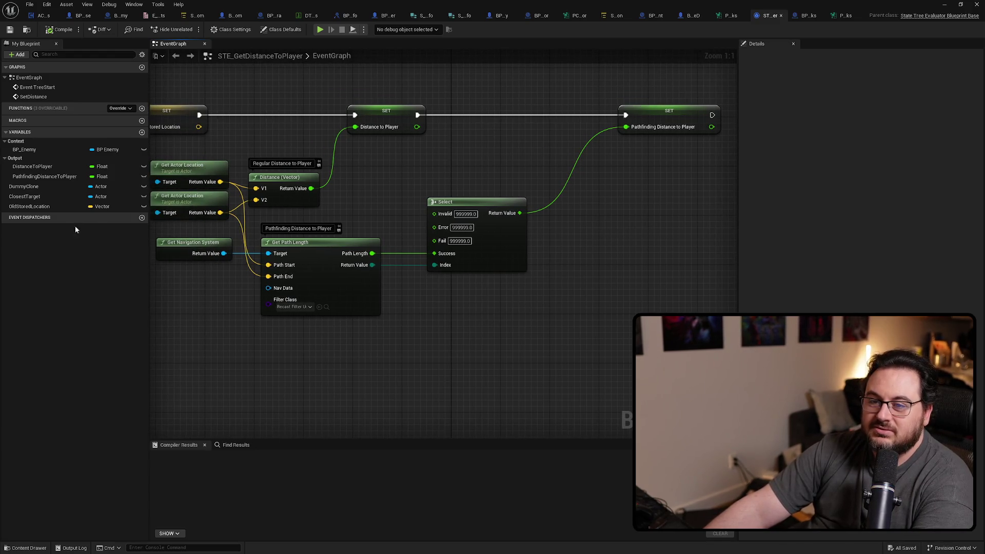
pyautogui.moveTo(40, 176)
pyautogui.mouseDown()
pyautogui.moveTo(432, 216)
pyautogui.moveTo(450, 241)
pyautogui.moveTo(361, 219)
pyautogui.moveTo(440, 220)
pyautogui.mouseUp()
pyautogui.moveTo(359, 223); pyautogui.dragTo(371, 210)
pyautogui.click(440, 306)
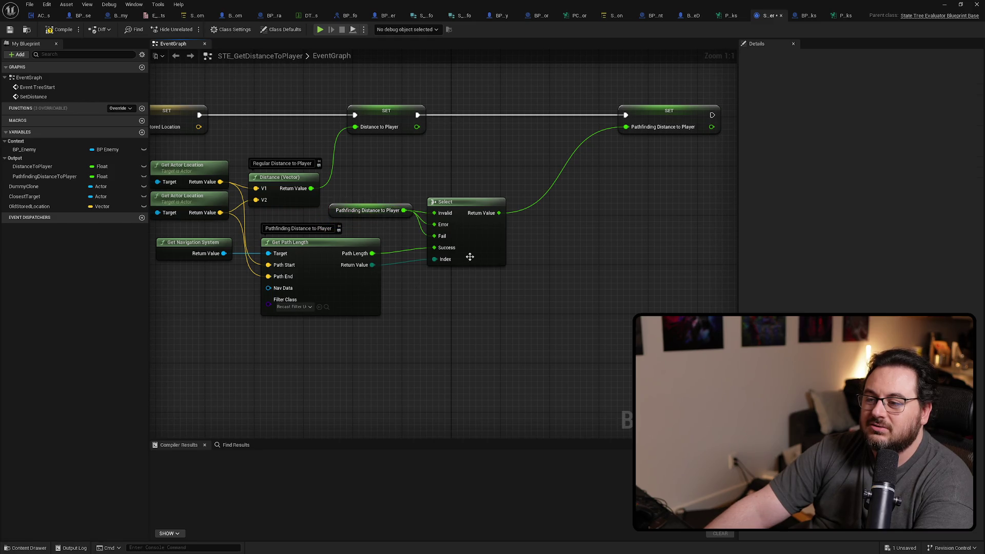
pyautogui.moveTo(470, 257); pyautogui.dragTo(476, 262)
pyautogui.click(399, 258)
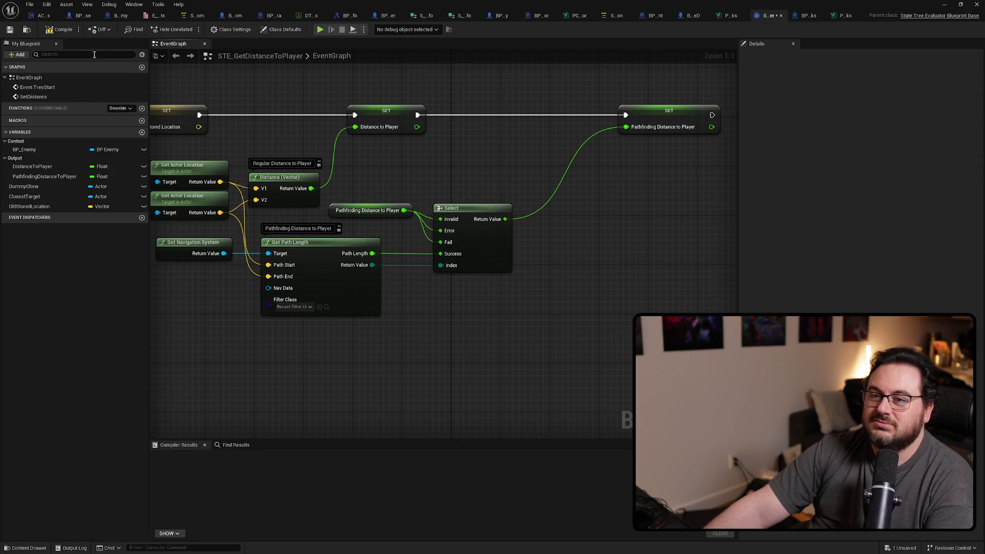
# Step: Compile and save the STE_GetDistanceToPlayer Blueprint
pyautogui.click(62, 31)
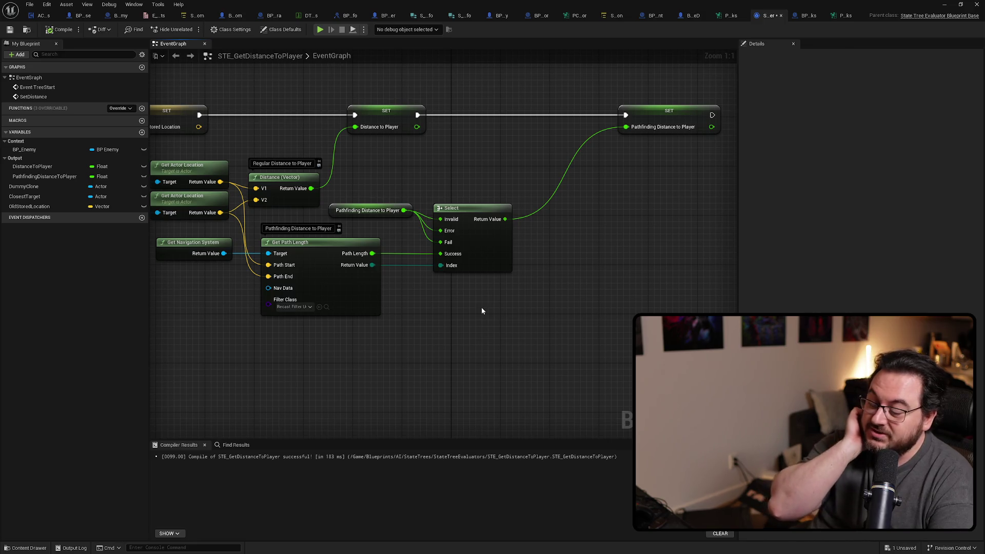
pyautogui.hotkey('ctrl', 's')
pyautogui.moveTo(482, 321); pyautogui.dragTo(530, 322)
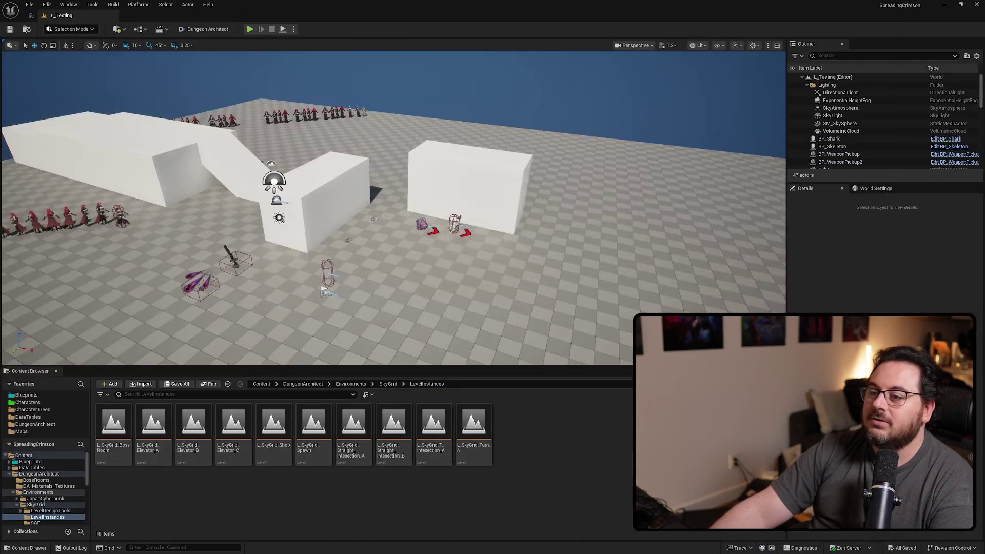
# Step: Orbit and fly over L_Testing's white blocks and enemy rows, then return to the evaluator graph
pyautogui.scroll(5, 393, 208)
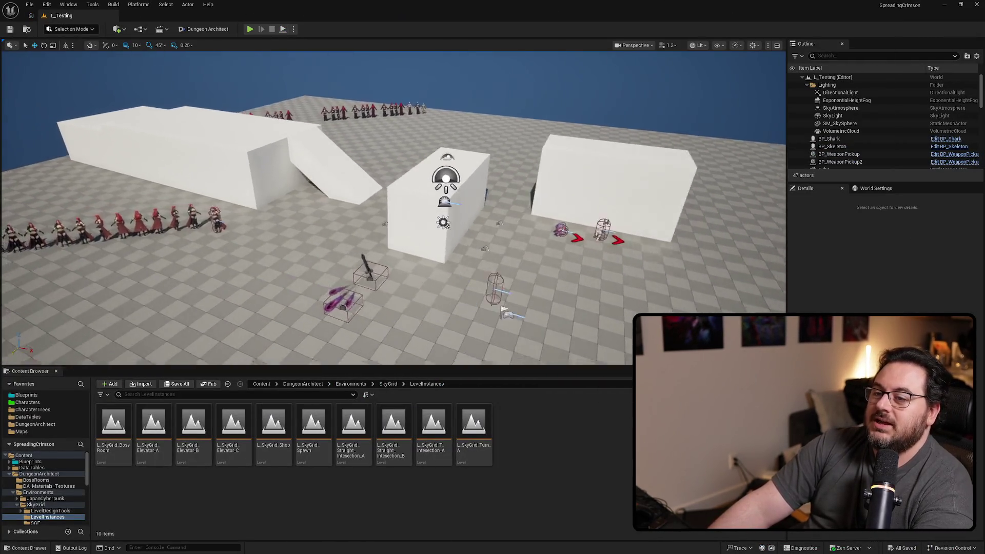
pyautogui.moveTo(518, 319)
pyautogui.mouseDown()
pyautogui.moveTo(468, 215)
pyautogui.moveTo(376, 182)
pyautogui.mouseUp()
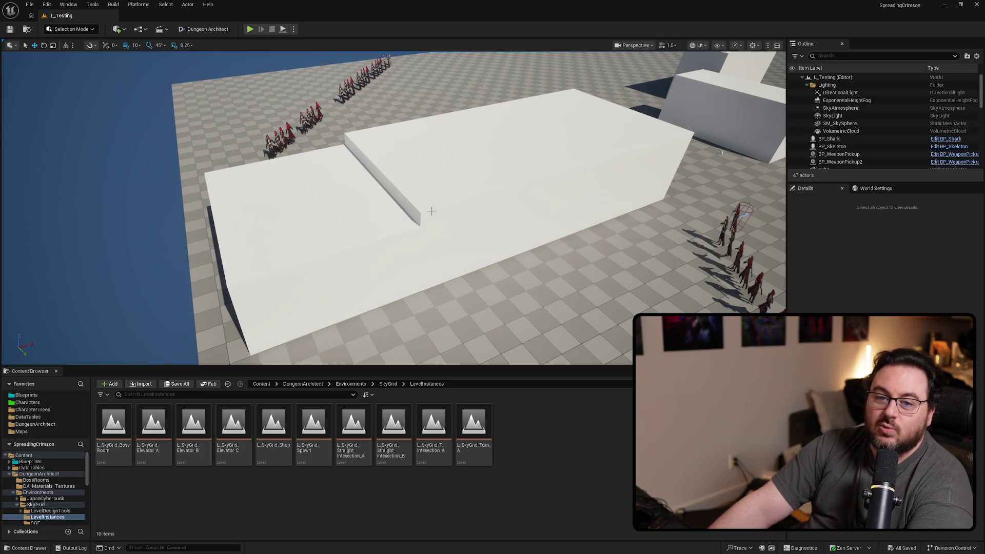
pyautogui.moveTo(434, 166); pyautogui.dragTo(275, 195)
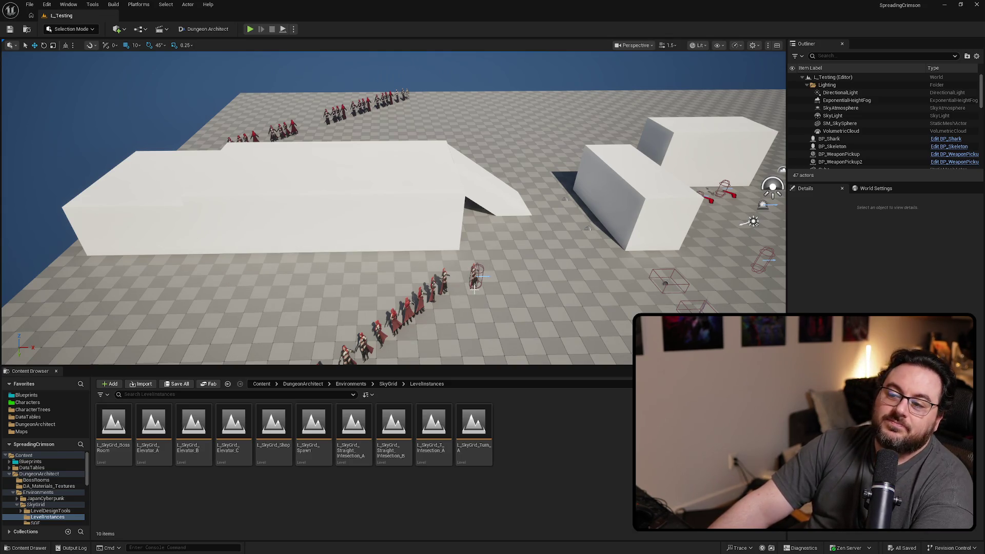
pyautogui.press('a')
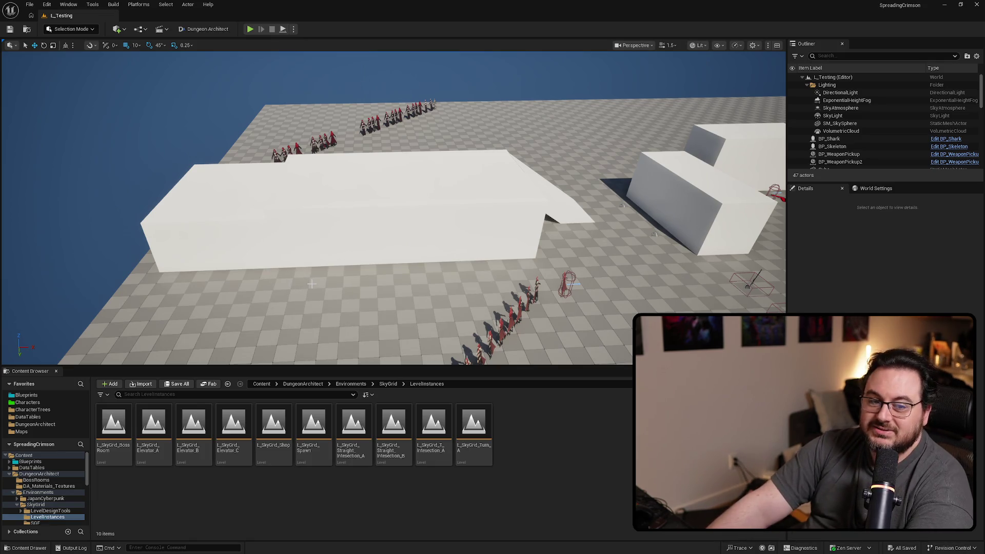
pyautogui.press('w')
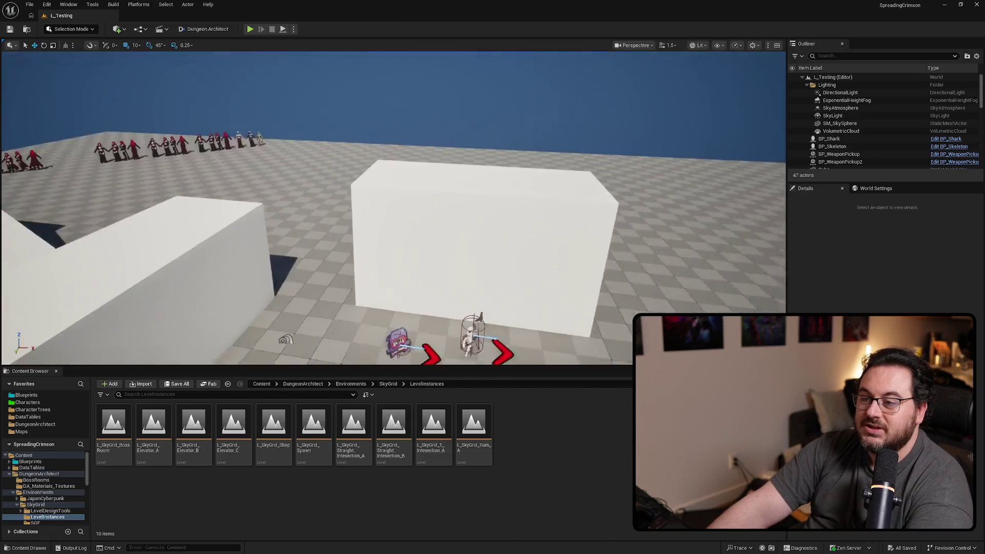
pyautogui.press('e')
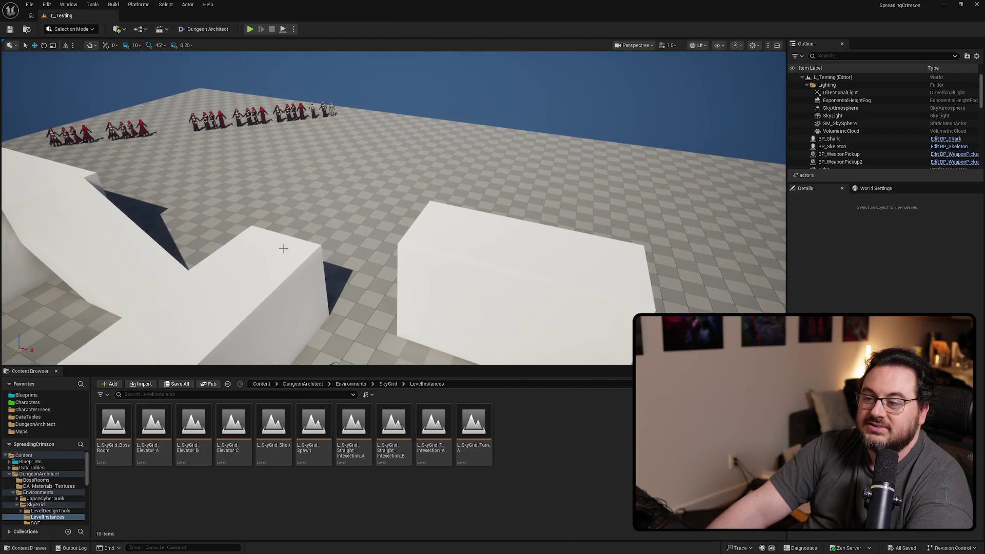
pyautogui.press('q')
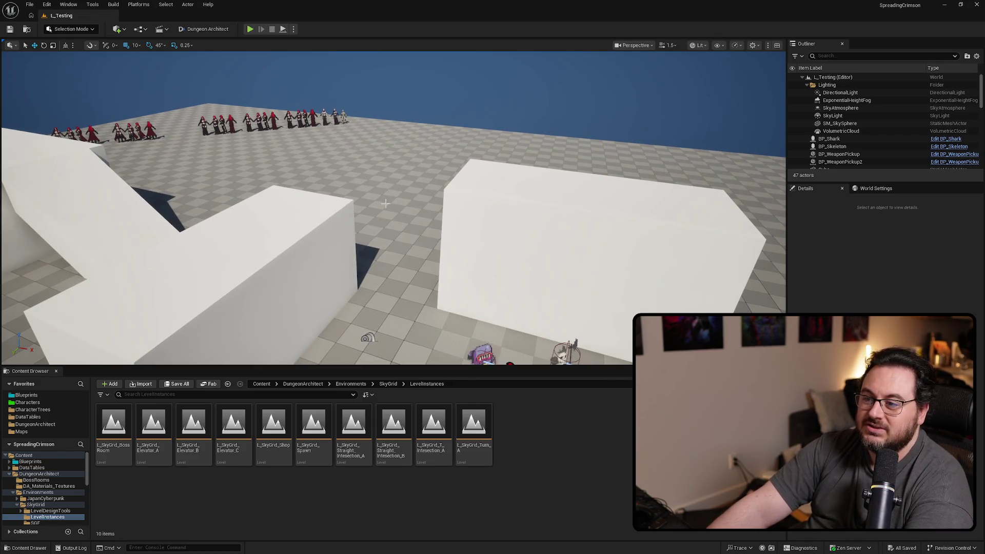
pyautogui.moveTo(464, 167); pyautogui.dragTo(464, 133)
pyautogui.moveTo(499, 218); pyautogui.dragTo(499, 218)
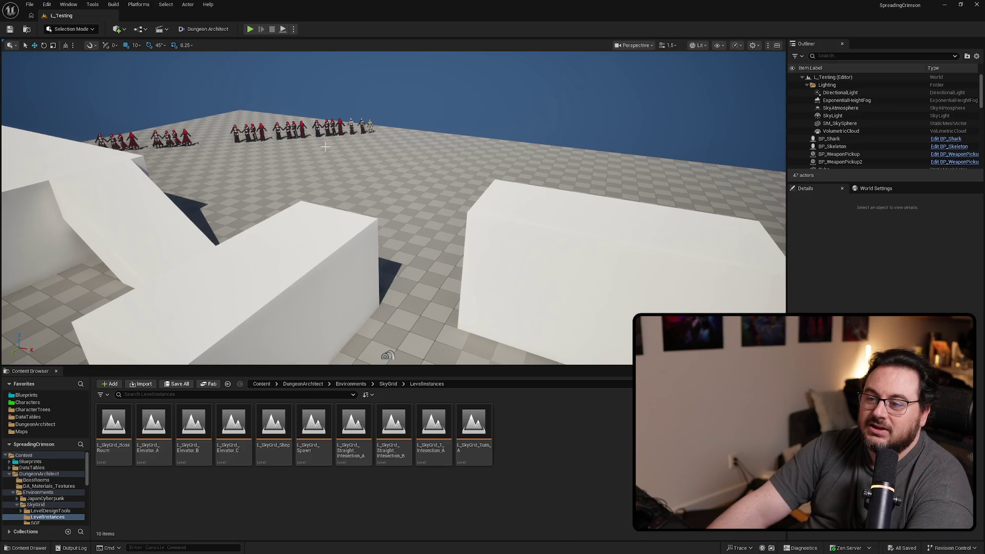
pyautogui.moveTo(330, 165); pyautogui.dragTo(330, 165)
pyautogui.moveTo(454, 205); pyautogui.dragTo(454, 204)
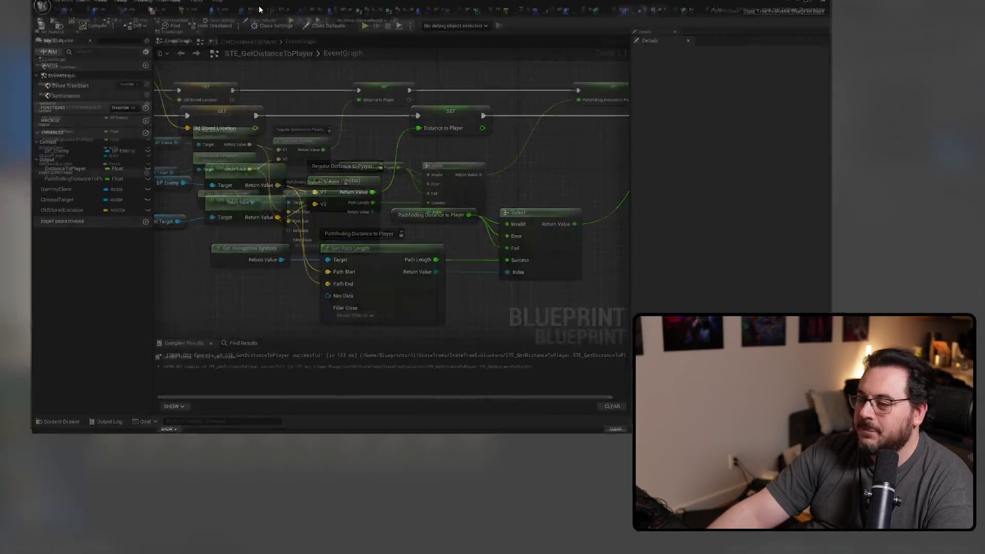
pyautogui.click(395, 302)
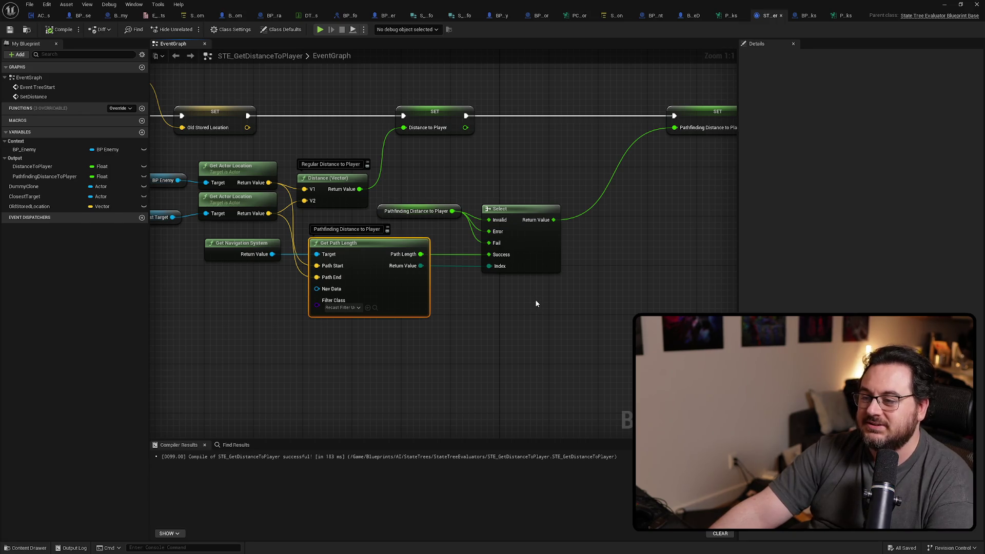
# Step: Move the Pathfinding Distance to Player getter right and shift its SET node left
pyautogui.moveTo(409, 218); pyautogui.dragTo(416, 216)
pyautogui.moveTo(574, 313); pyautogui.dragTo(497, 287)
pyautogui.moveTo(629, 86); pyautogui.dragTo(589, 84)
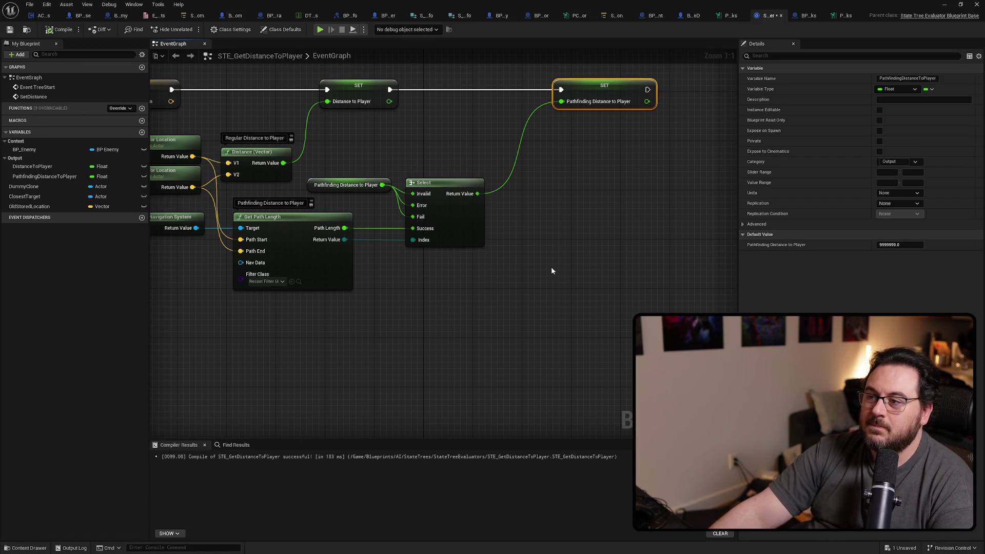
pyautogui.click(536, 281)
pyautogui.moveTo(547, 272)
pyautogui.mouseDown()
pyautogui.moveTo(589, 222)
pyautogui.moveTo(595, 257)
pyautogui.moveTo(634, 258)
pyautogui.mouseUp()
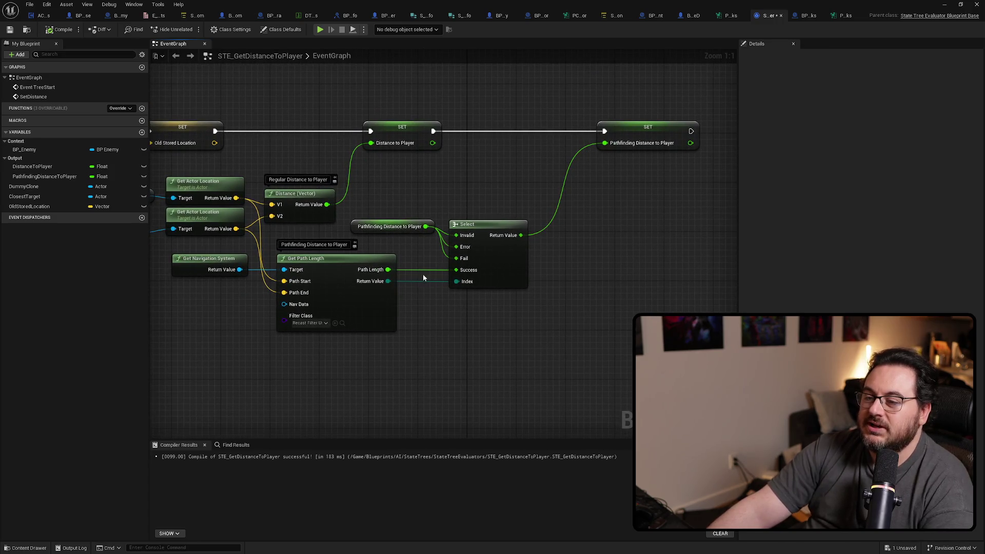
pyautogui.moveTo(388, 281); pyautogui.dragTo(422, 315)
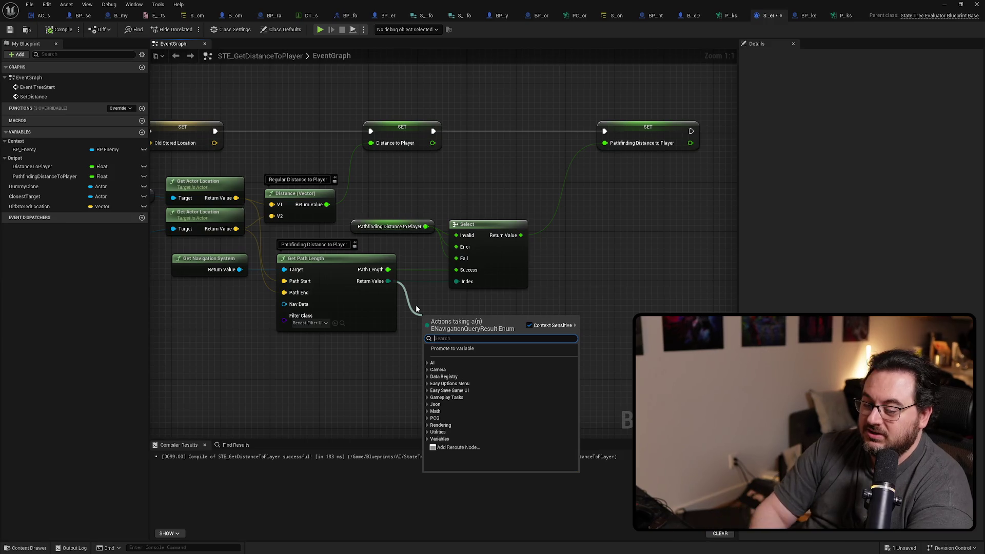
# Step: Add an == check comparing the path result to Success and feed it into a new Branch
pyautogui.write('==')
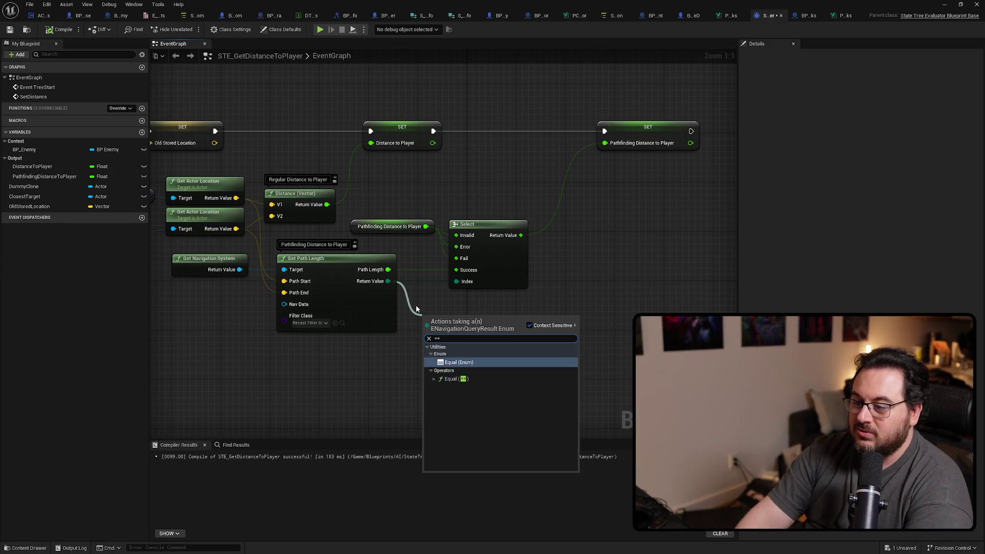
pyautogui.click(488, 359)
pyautogui.click(458, 332)
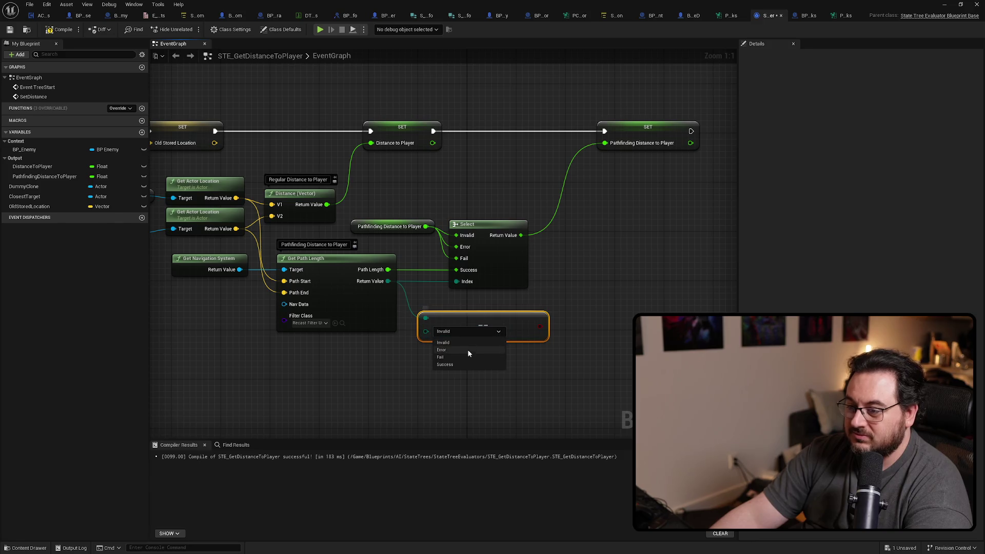
pyautogui.click(447, 364)
pyautogui.click(475, 271)
pyautogui.moveTo(453, 327); pyautogui.dragTo(490, 300)
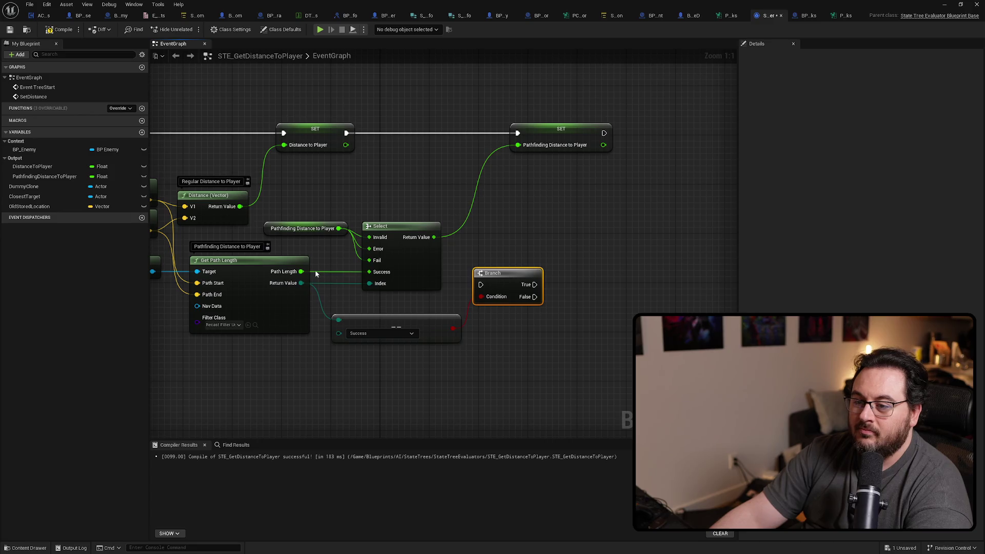
# Step: Wire Path Length straight into SET Pathfinding Distance, delete Select, and route execution through the Branch
pyautogui.moveTo(303, 272); pyautogui.dragTo(531, 147)
pyautogui.moveTo(451, 216); pyautogui.dragTo(262, 241)
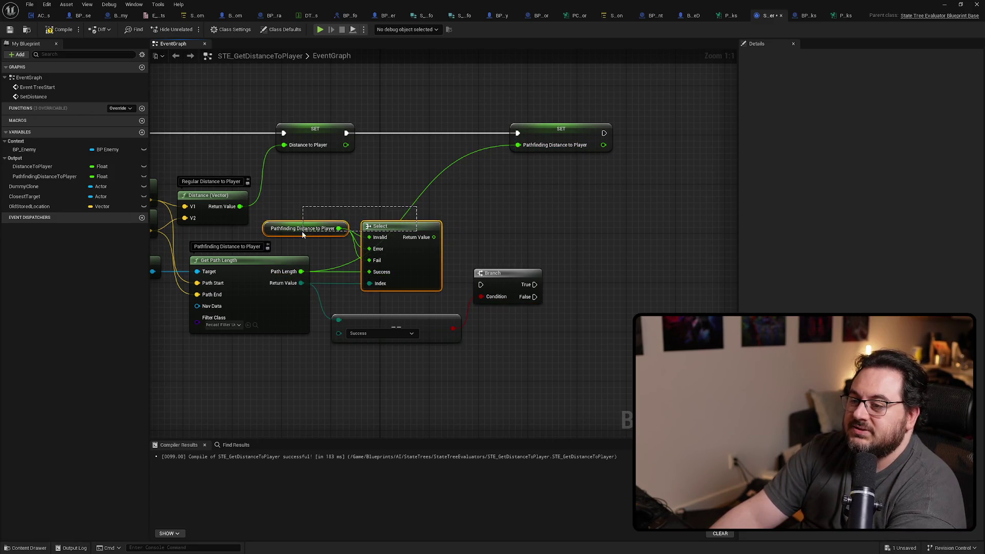
pyautogui.press('Delete')
pyautogui.moveTo(496, 272); pyautogui.dragTo(427, 120)
pyautogui.moveTo(517, 133)
pyautogui.mouseDown()
pyautogui.moveTo(412, 133)
pyautogui.moveTo(517, 133)
pyautogui.mouseUp()
pyautogui.moveTo(440, 124); pyautogui.dragTo(514, 125)
# Step: Tidy the layout: move the Success comparison, shift Branch and SET right, add a reroute
pyautogui.click(442, 297)
pyautogui.moveTo(402, 326)
pyautogui.mouseDown()
pyautogui.moveTo(411, 298)
pyautogui.moveTo(389, 171)
pyautogui.moveTo(377, 169)
pyautogui.moveTo(433, 157)
pyautogui.mouseUp()
pyautogui.moveTo(663, 204)
pyautogui.mouseDown()
pyautogui.moveTo(513, 126)
pyautogui.moveTo(559, 127)
pyautogui.mouseUp()
pyautogui.click(569, 189)
pyautogui.doubleClick(555, 161)
pyautogui.moveTo(555, 162); pyautogui.dragTo(579, 277)
pyautogui.moveTo(622, 308); pyautogui.dragTo(154, 272)
pyautogui.moveTo(371, 301); pyautogui.dragTo(366, 297)
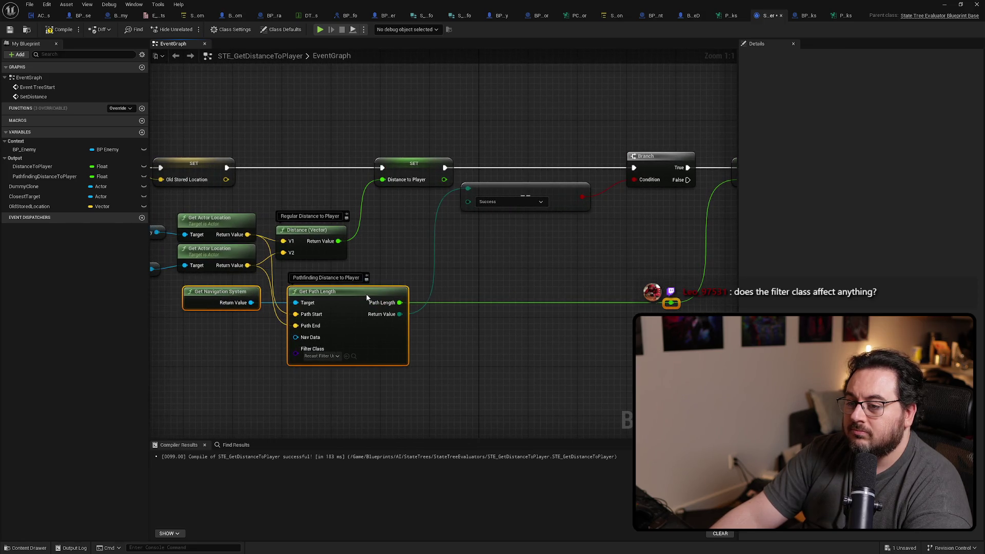
pyautogui.click(510, 253)
# Step: Check the path filter class choices, leaving the filter unchanged
pyautogui.scroll(-2, 443, 262)
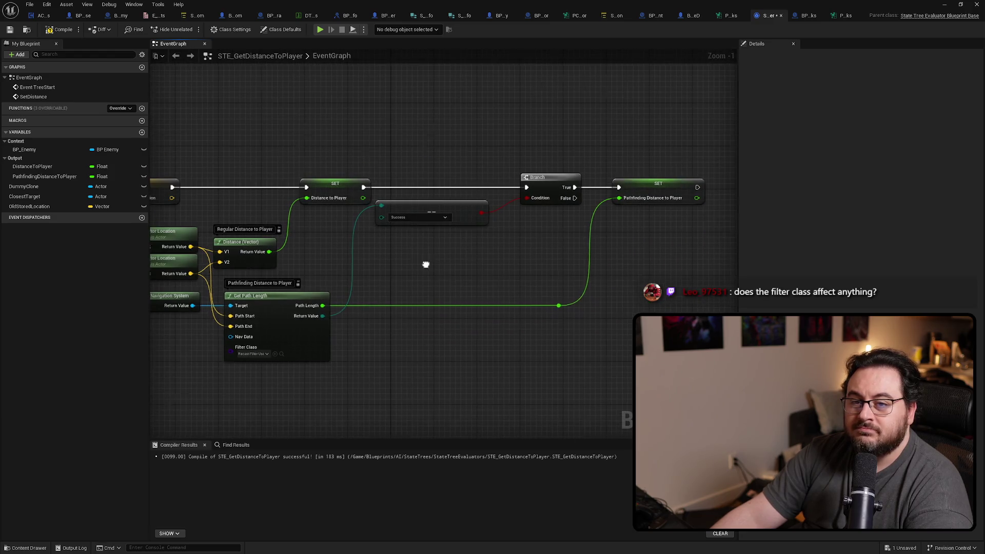
pyautogui.scroll(1, 425, 268)
pyautogui.click(396, 256)
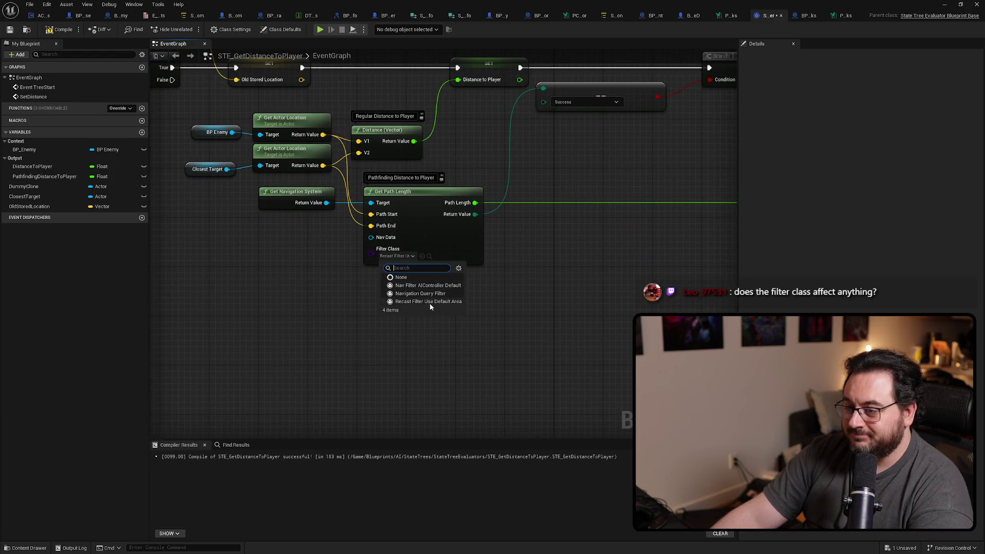
pyautogui.click(231, 218)
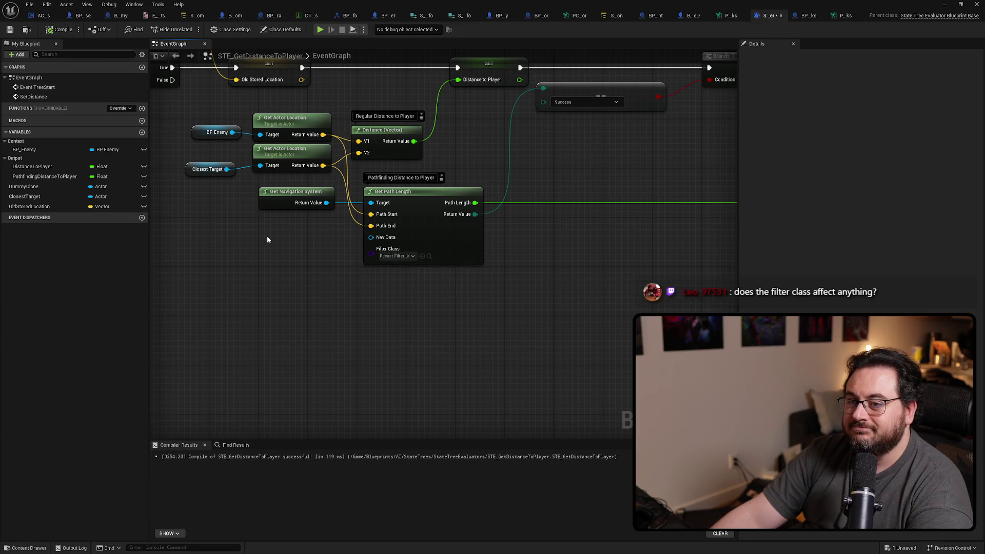
pyautogui.scroll(-1, 231, 218)
pyautogui.scroll(1, 519, 299)
pyautogui.click(296, 257)
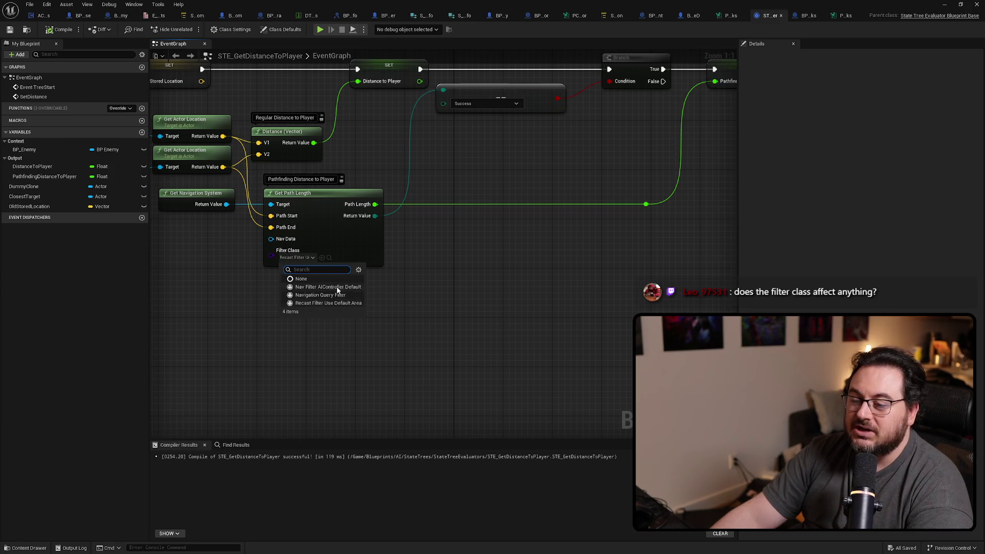
pyautogui.click(502, 314)
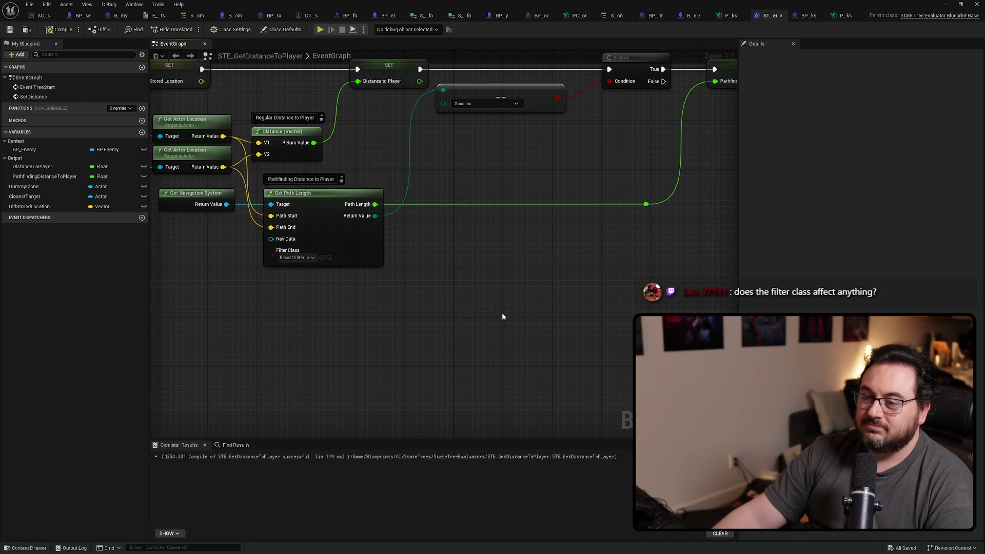
# Step: Review the Pathfinding Distance to Player variable's settings and look over the build options
pyautogui.moveTo(593, 272)
pyautogui.mouseDown()
pyautogui.moveTo(428, 340)
pyautogui.moveTo(519, 315)
pyautogui.moveTo(397, 313)
pyautogui.mouseUp()
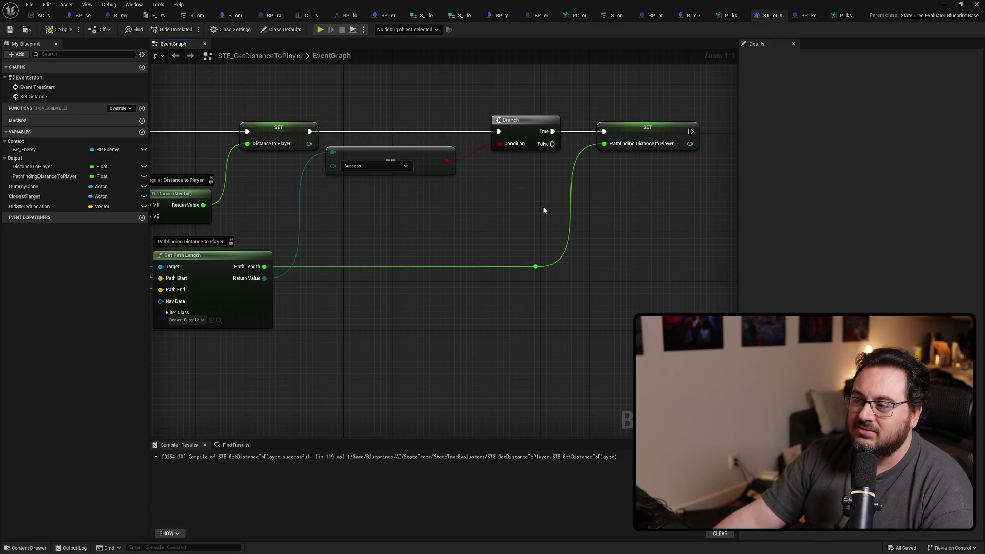
pyautogui.click(645, 146)
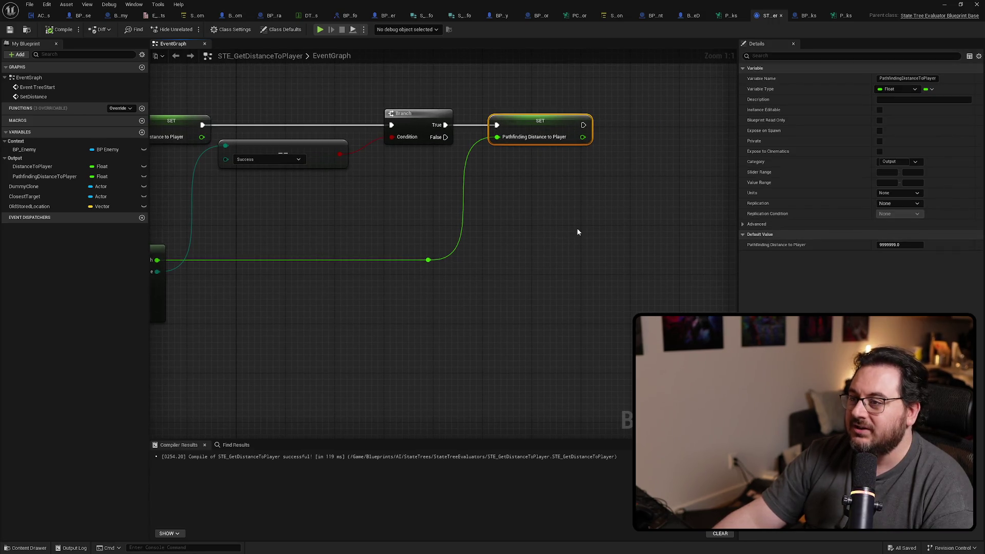
pyautogui.moveTo(567, 237); pyautogui.dragTo(606, 260)
pyautogui.click(569, 262)
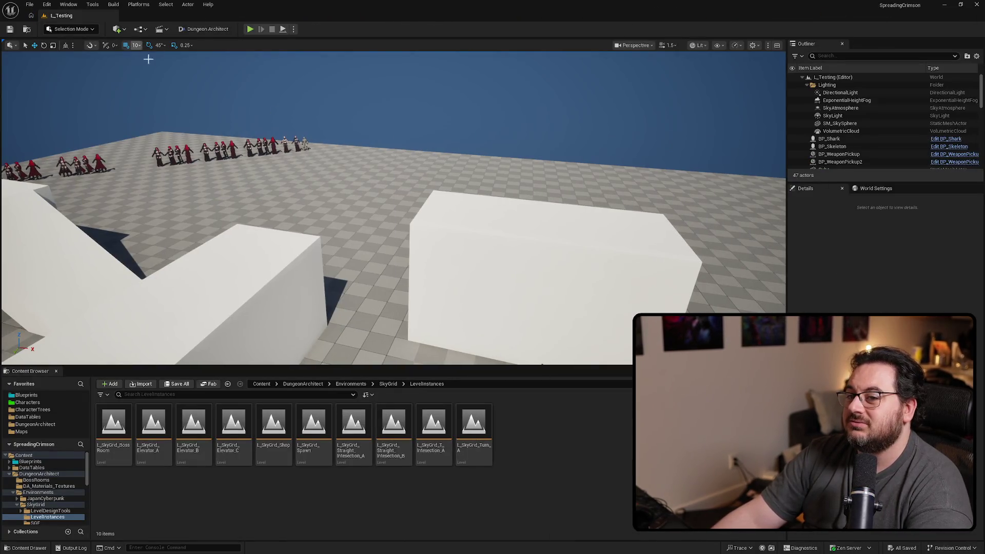
pyautogui.click(113, 5)
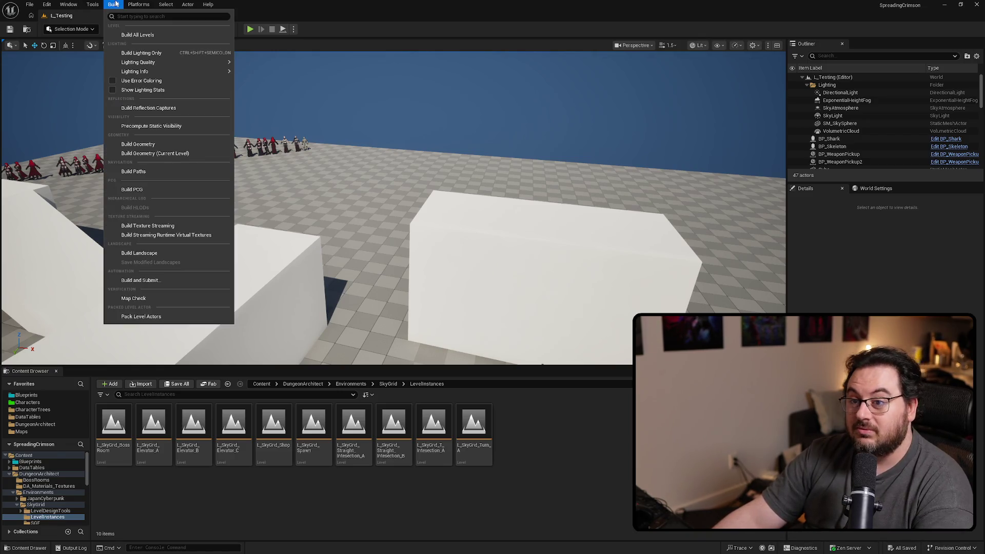
# Step: Launch the ShippingBuild profile from Platforms > Project Launcher
pyautogui.press('Escape')
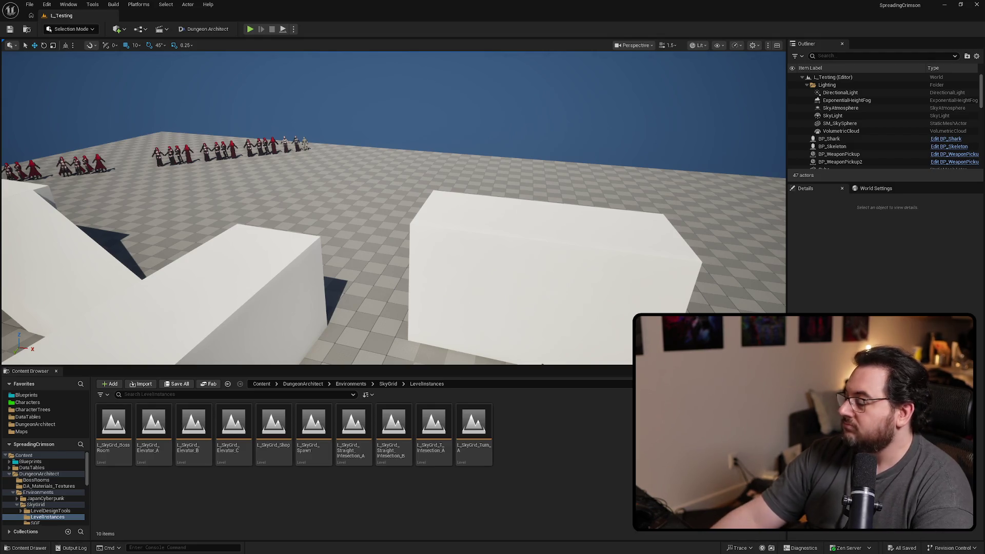
pyautogui.click(139, 4)
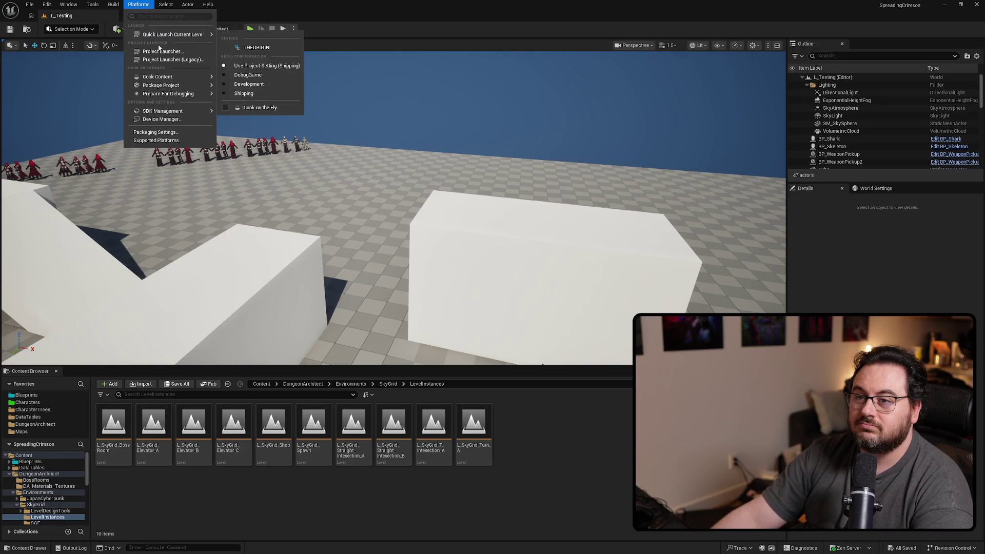
pyautogui.click(160, 53)
pyautogui.click(400, 205)
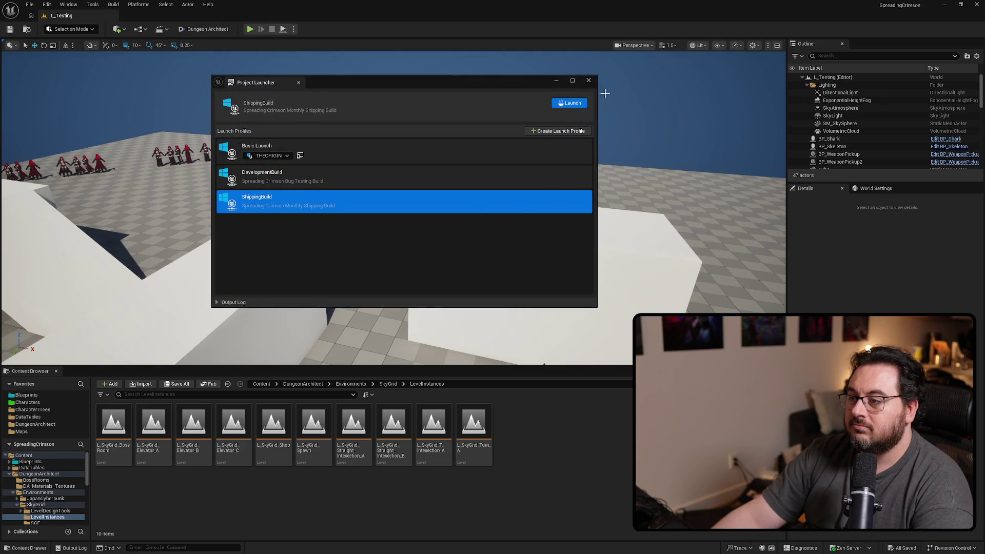
pyautogui.click(570, 103)
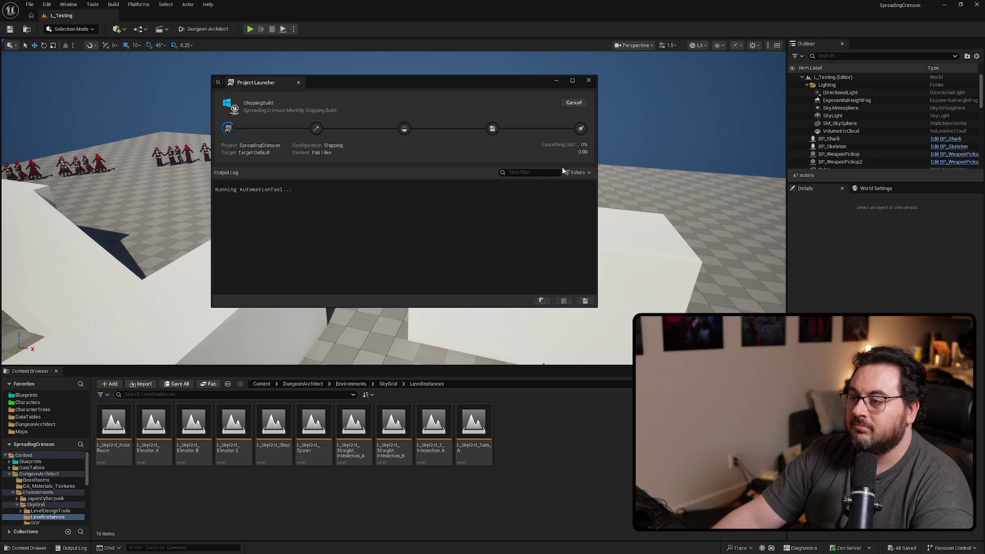
# Step: Wait until the launcher reports Completed All Tasks, then close it with Done
pyautogui.click(575, 173)
pyautogui.click(565, 199)
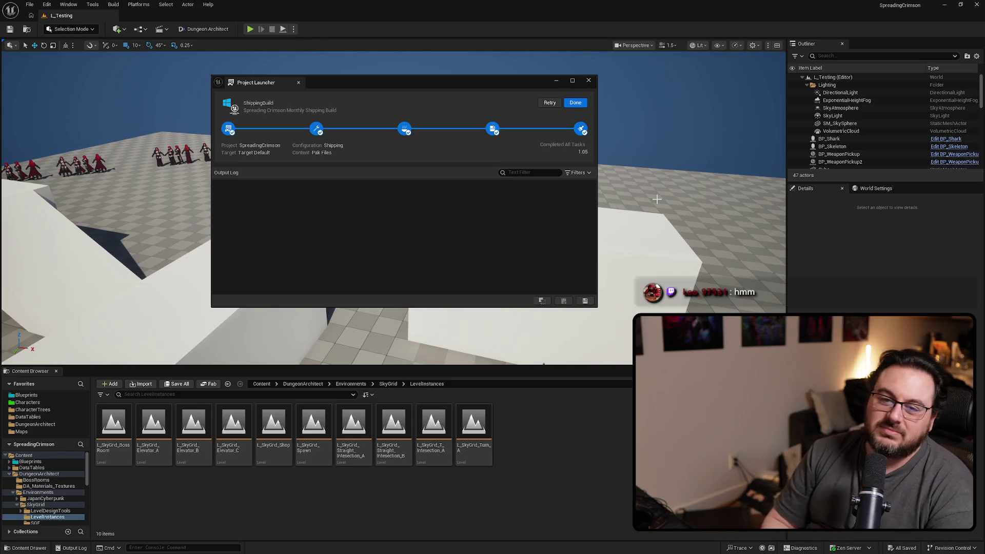
pyautogui.click(571, 105)
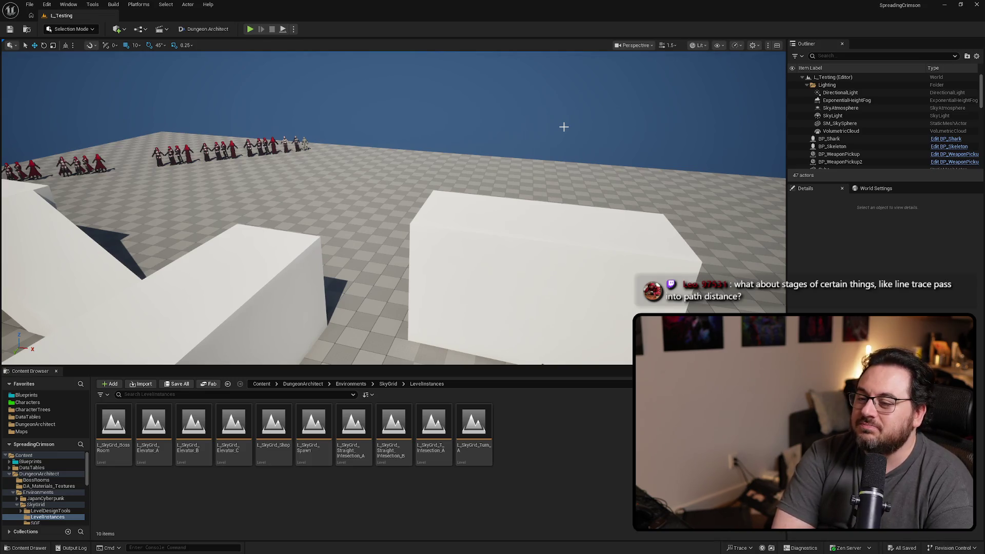
# Step: Orbit the viewport to view the white blocks and enemy lineup from higher up
pyautogui.moveTo(563, 126)
pyautogui.mouseDown()
pyautogui.moveTo(512, 103)
pyautogui.moveTo(399, 168)
pyautogui.mouseUp()
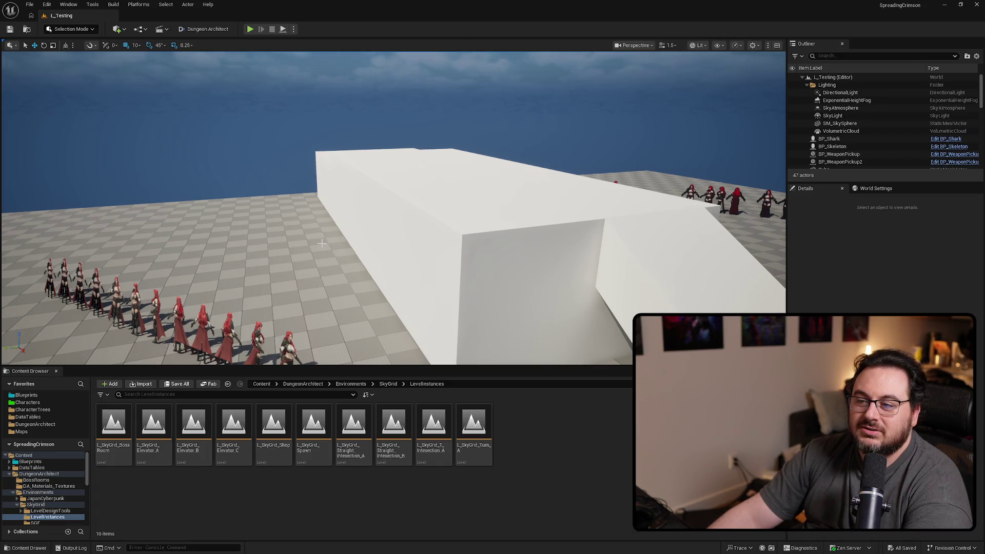
pyautogui.moveTo(310, 254); pyautogui.dragTo(444, 327)
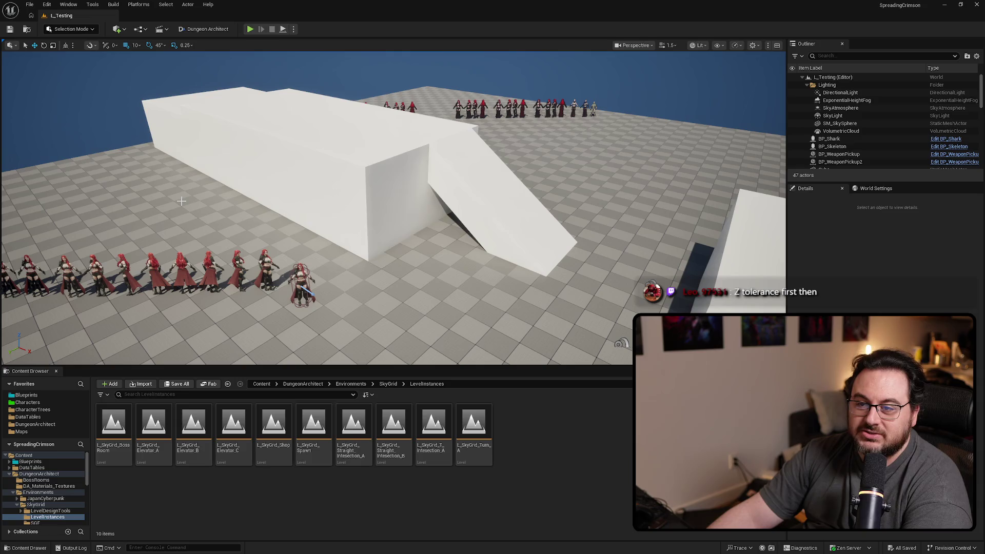
pyautogui.rightClick(155, 197)
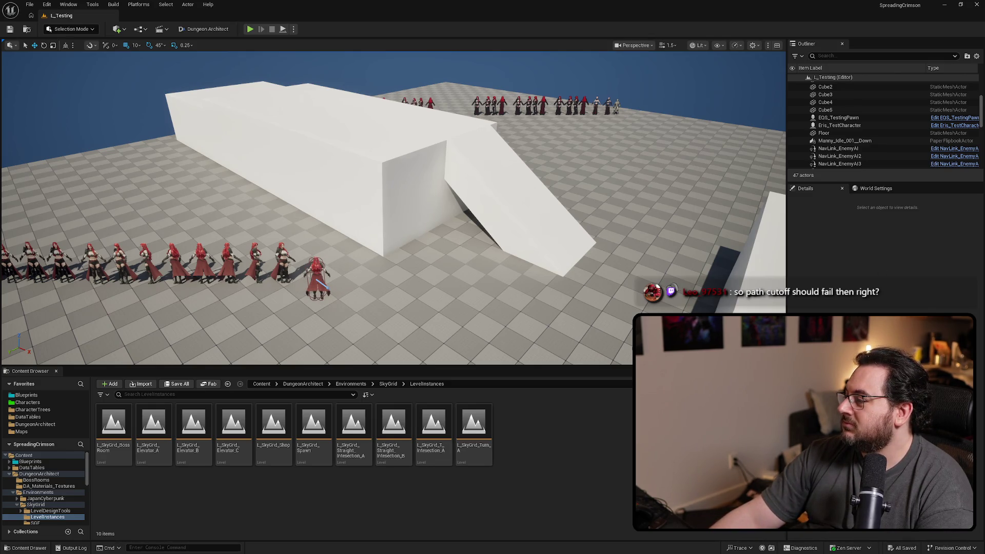
# Step: Switch back to the STE_GetDistanceToPlayer Blueprint and box-select, then deselect, the path nodes
pyautogui.hotkey('alt', 'Tab')
pyautogui.moveTo(240, 318)
pyautogui.mouseDown()
pyautogui.moveTo(474, 195)
pyautogui.moveTo(463, 220)
pyautogui.mouseUp()
pyautogui.click(466, 278)
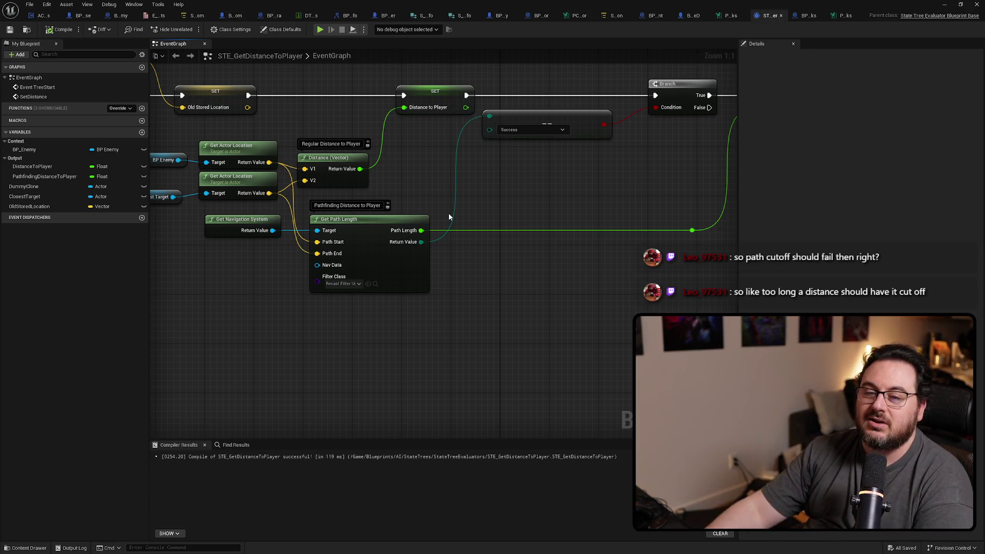
# Step: Marquee-select the Get Path Length and Get Navigation System nodes
pyautogui.moveTo(275, 314); pyautogui.dragTo(421, 226)
pyautogui.moveTo(537, 332)
pyautogui.mouseDown()
pyautogui.moveTo(205, 211)
pyautogui.moveTo(237, 212)
pyautogui.moveTo(213, 213)
pyautogui.mouseUp()
pyautogui.click(490, 262)
pyautogui.moveTo(490, 262); pyautogui.dragTo(409, 293)
pyautogui.moveTo(425, 337); pyautogui.dragTo(165, 229)
pyautogui.moveTo(420, 309); pyautogui.dragTo(479, 312)
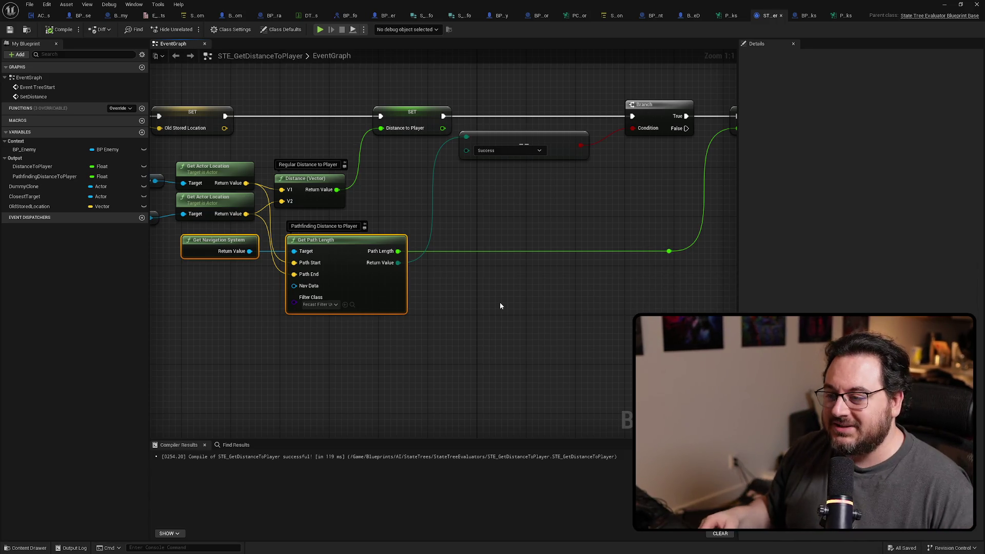
# Step: Zoom out over the whole evaluator graph, then shrink the Blueprint window to reveal L_Testing
pyautogui.scroll(-3, 497, 302)
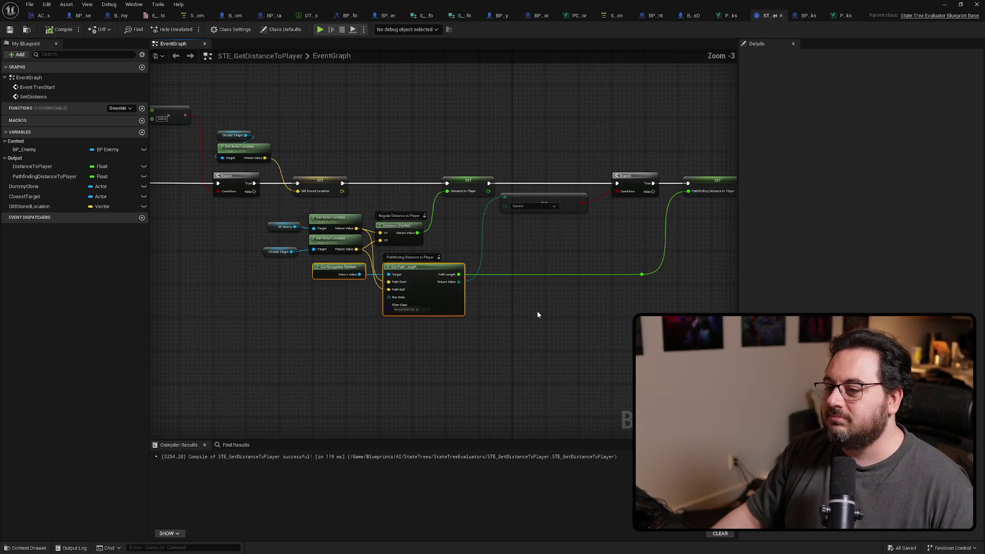
pyautogui.moveTo(535, 314); pyautogui.dragTo(445, 301)
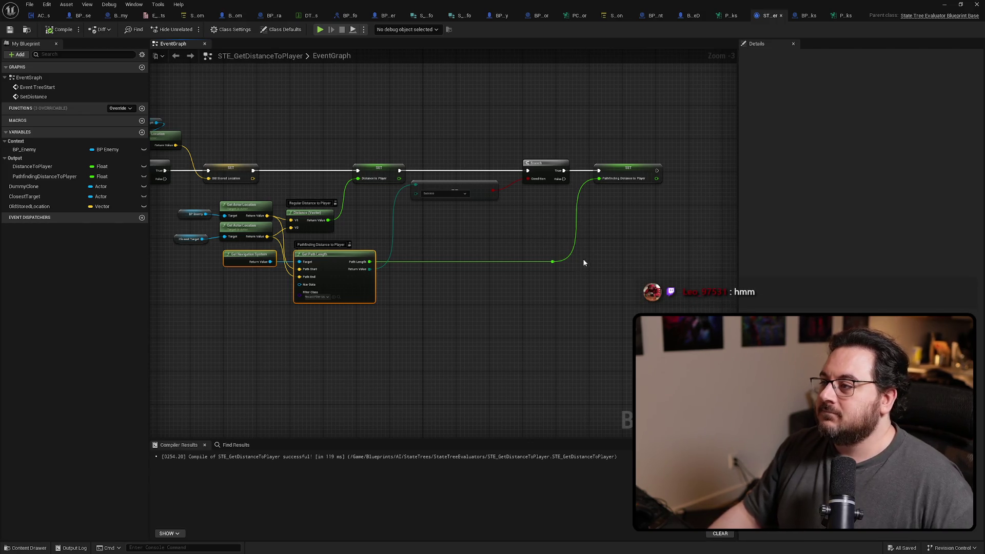
pyautogui.moveTo(581, 4)
pyautogui.mouseDown()
pyautogui.moveTo(502, 171)
pyautogui.moveTo(516, 177)
pyautogui.moveTo(529, 167)
pyautogui.mouseUp()
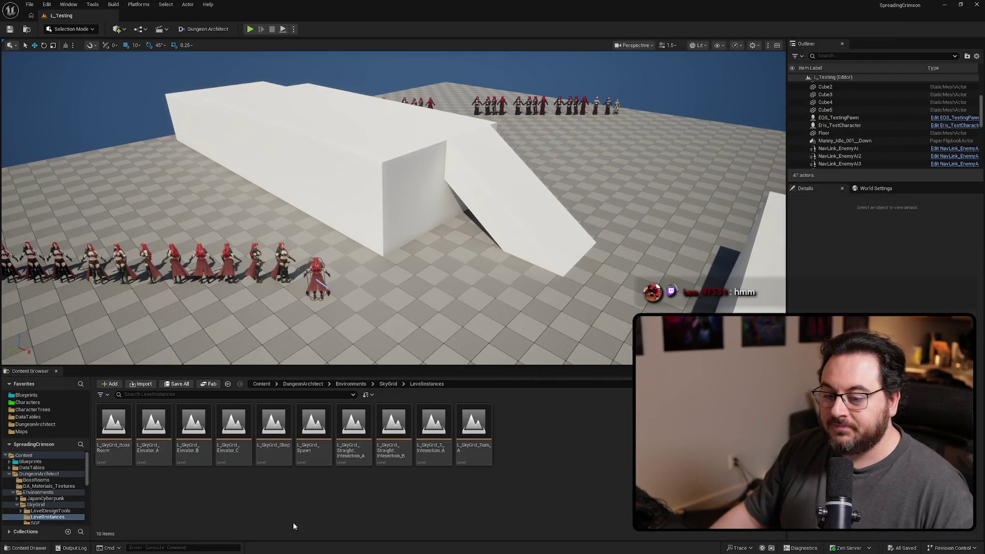